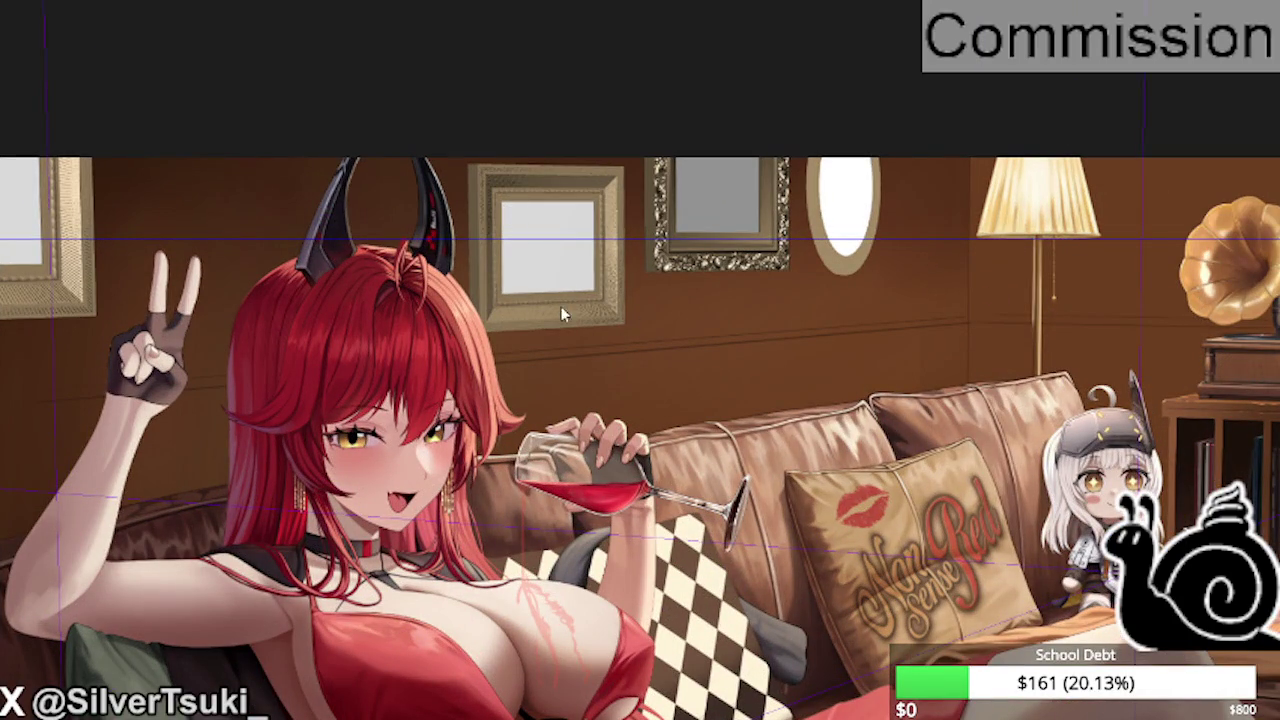
- Hide the floor-and-rug layer and the sofa layer, fading the room background
{"action": "scroll", "coordinate": [534, 256], "scroll_direction": "down", "scroll_amount": 1}
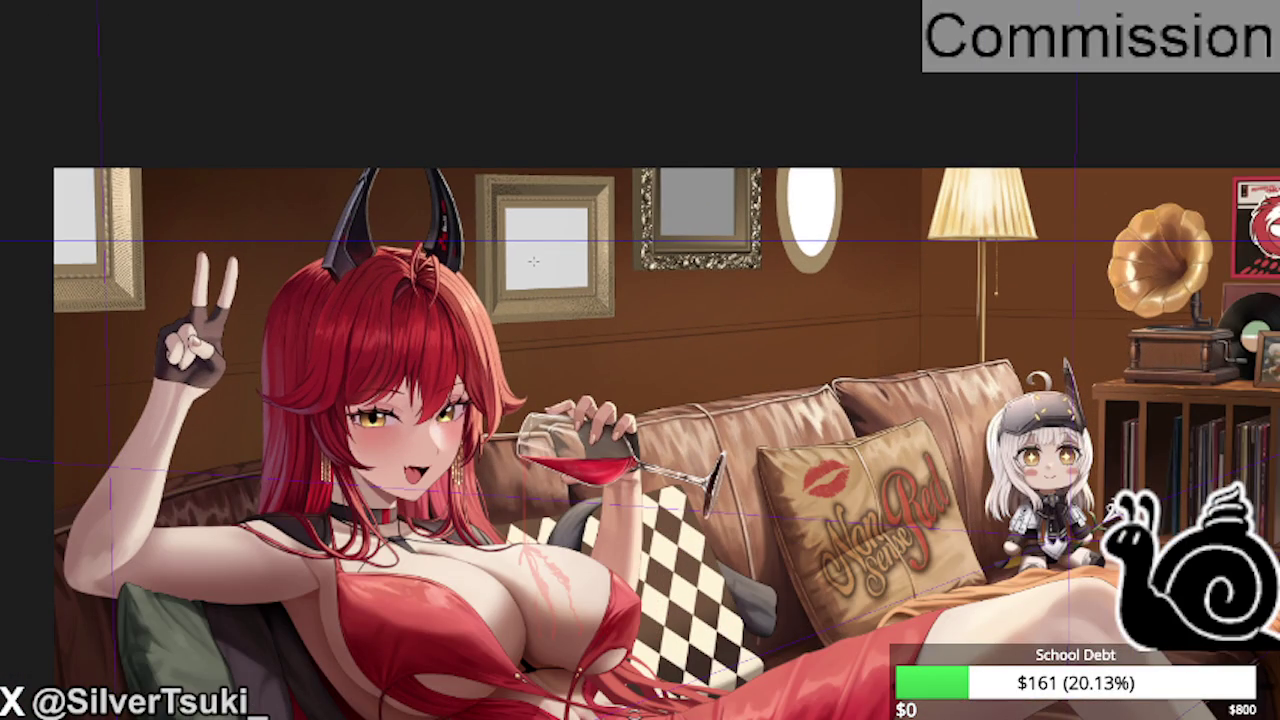
{"action": "scroll", "coordinate": [533, 258], "scroll_direction": "down", "scroll_amount": 1}
{"action": "scroll", "coordinate": [534, 261], "scroll_direction": "down", "scroll_amount": 1}
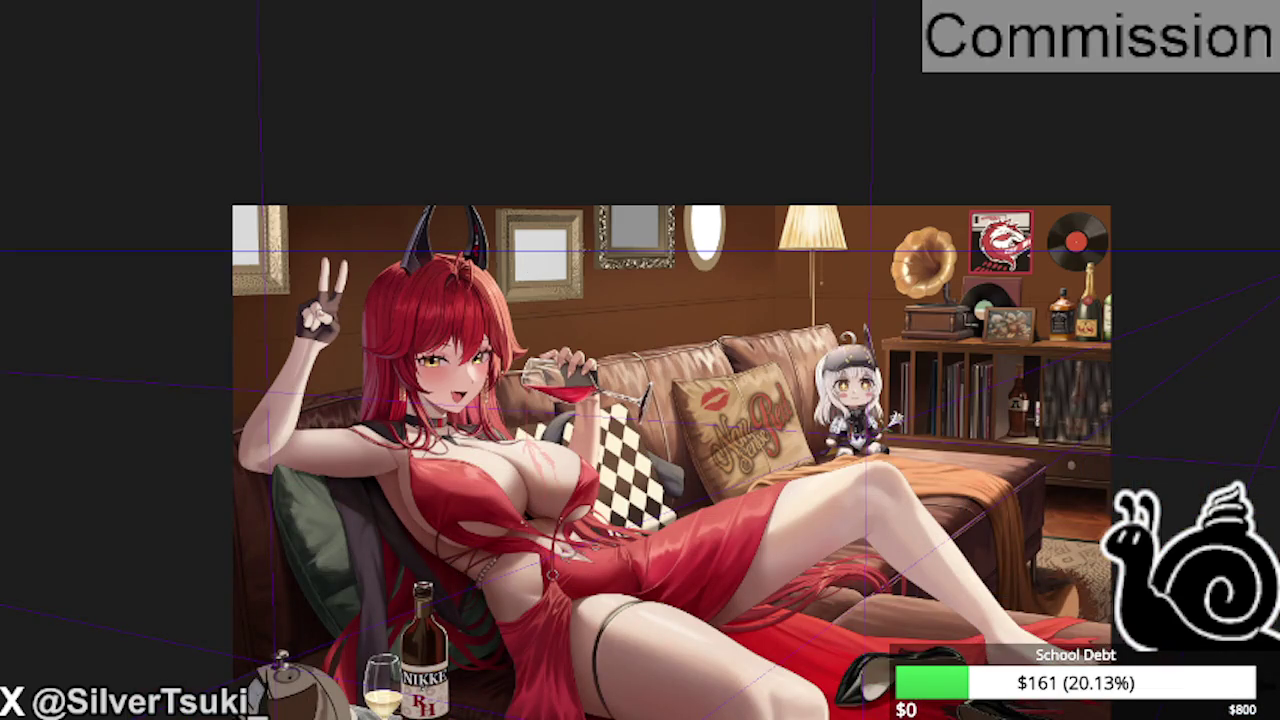
{"action": "scroll", "coordinate": [584, 254], "scroll_direction": "down", "scroll_amount": 1}
{"action": "scroll", "coordinate": [578, 258], "scroll_direction": "up", "scroll_amount": 2}
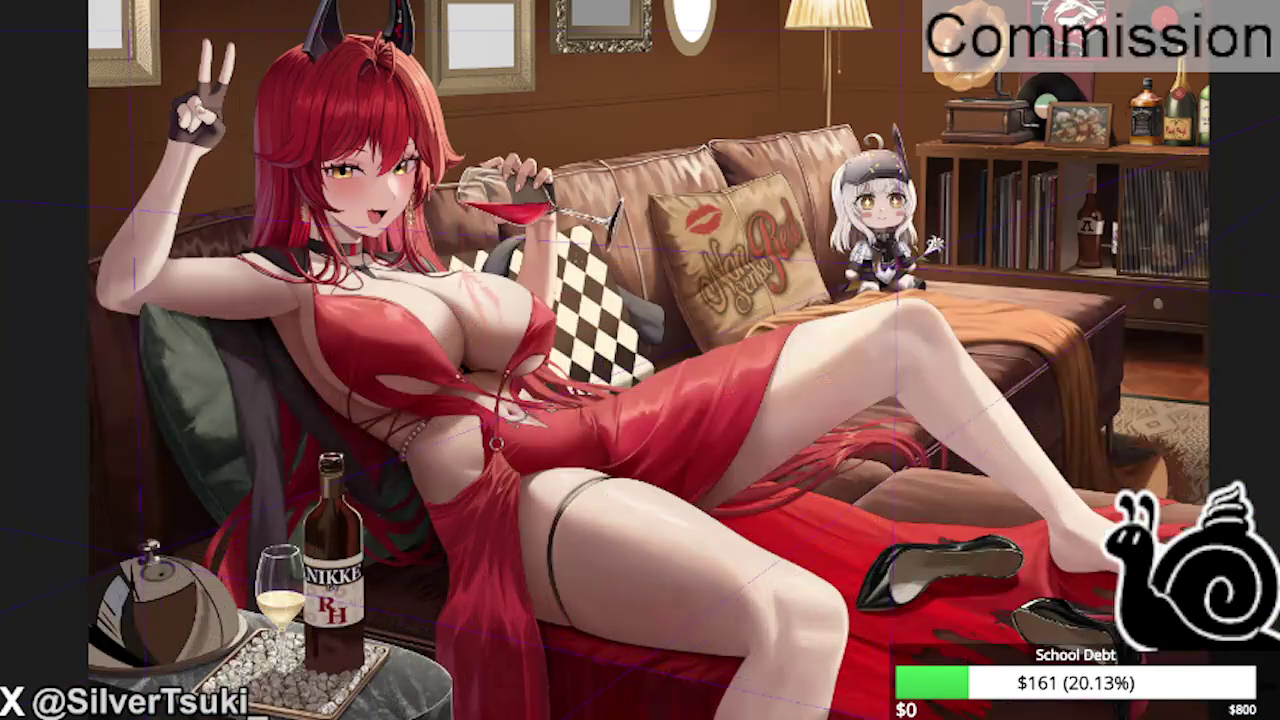
{"action": "scroll", "coordinate": [580, 285], "scroll_direction": "down", "scroll_amount": 1}
{"action": "scroll", "coordinate": [581, 290], "scroll_direction": "down", "scroll_amount": 1}
{"action": "scroll", "coordinate": [578, 289], "scroll_direction": "up", "scroll_amount": 2}
{"action": "scroll", "coordinate": [578, 289], "scroll_direction": "down", "scroll_amount": 3}
{"action": "scroll", "coordinate": [790, 131], "scroll_direction": "up", "scroll_amount": 2}
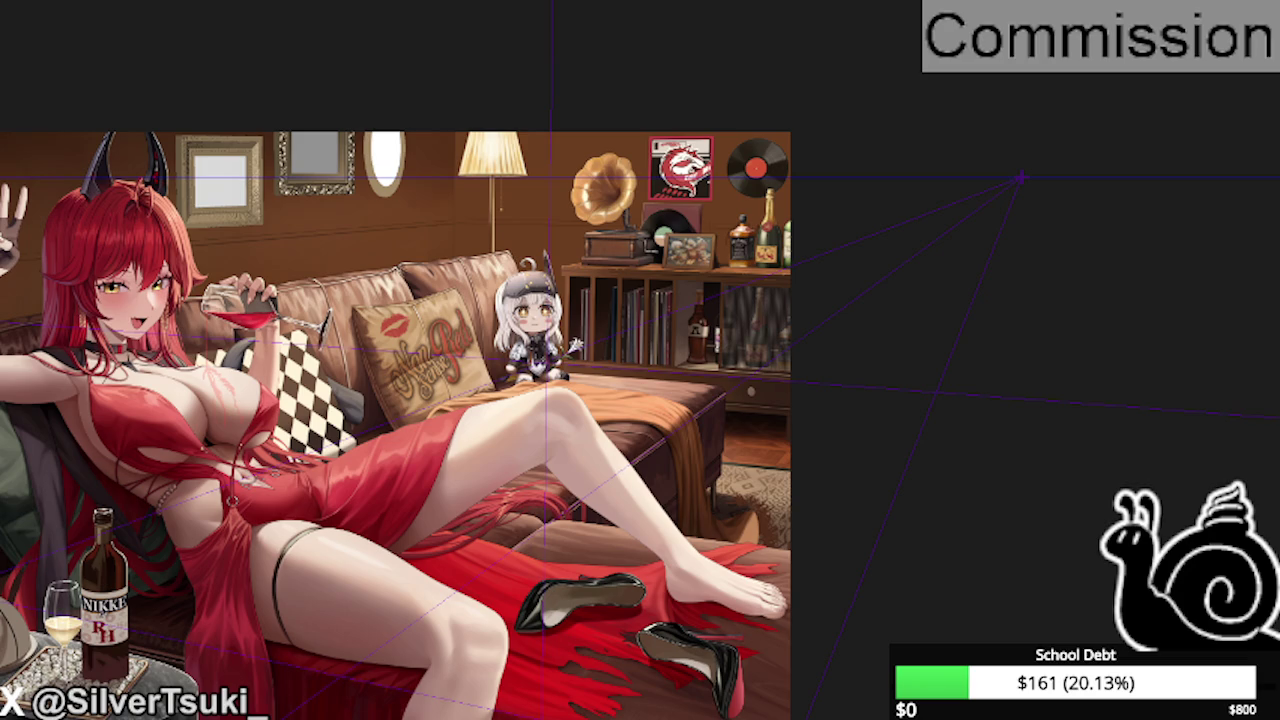
{"action": "key", "text": "Delete"}
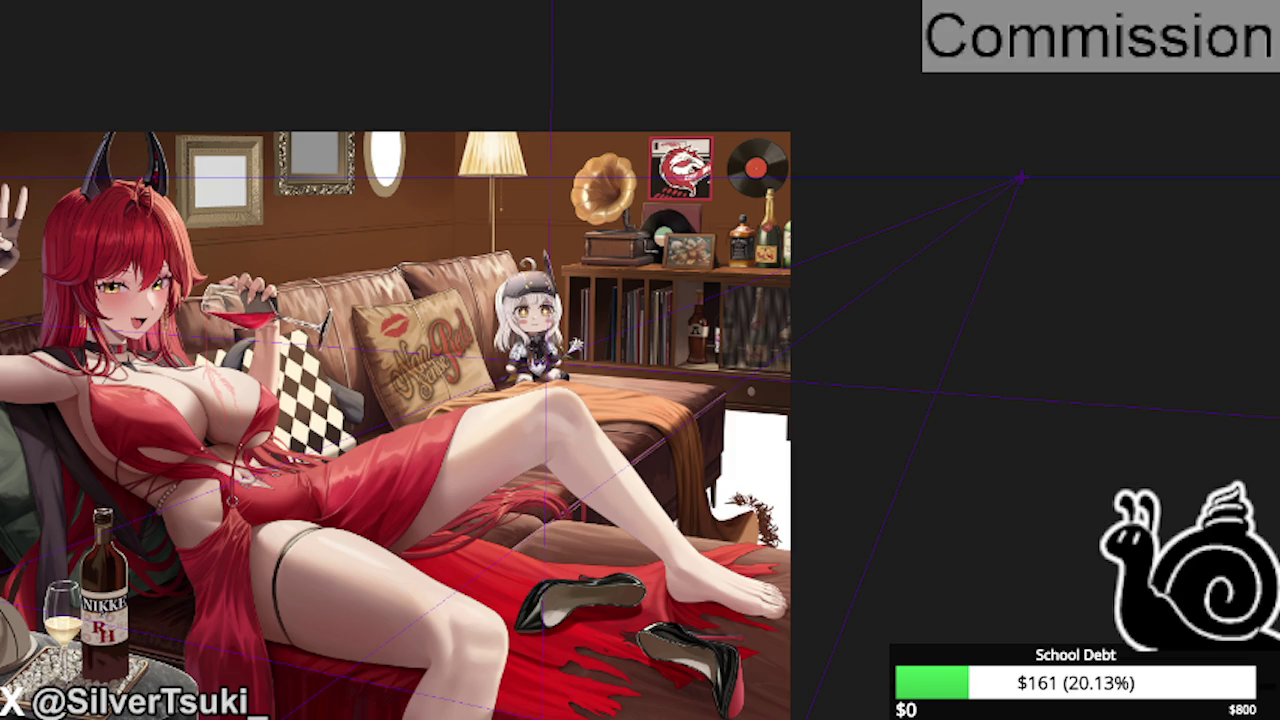
{"action": "key", "text": "Delete"}
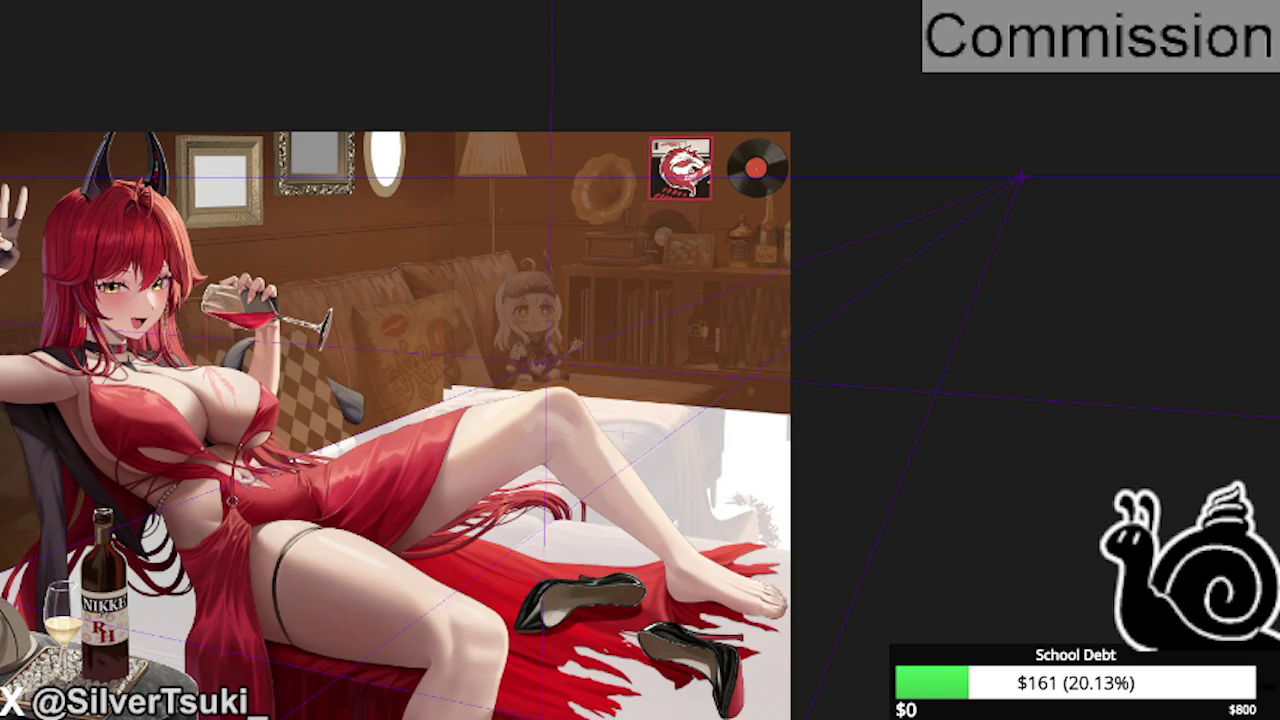
- Make the character layer semi-transparent and zoom out to view the bare wood-panelled room
{"action": "key", "text": "5"}
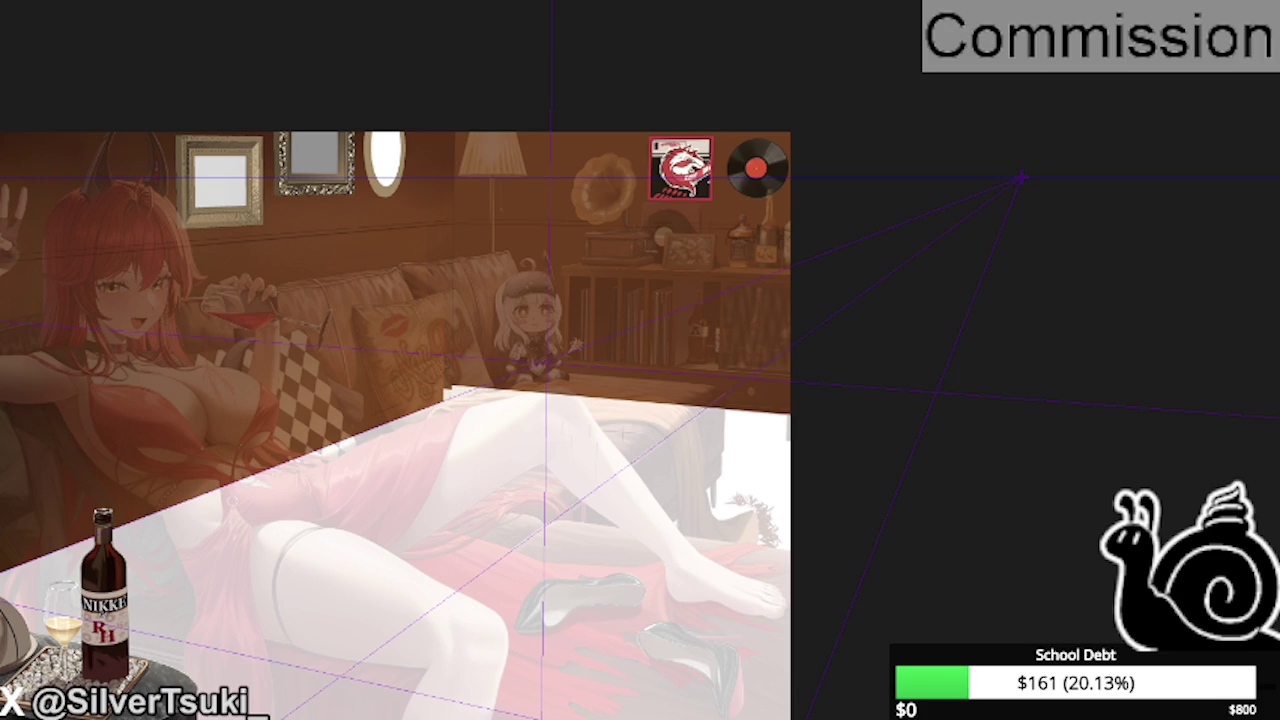
{"action": "key", "text": "ctrl+minus"}
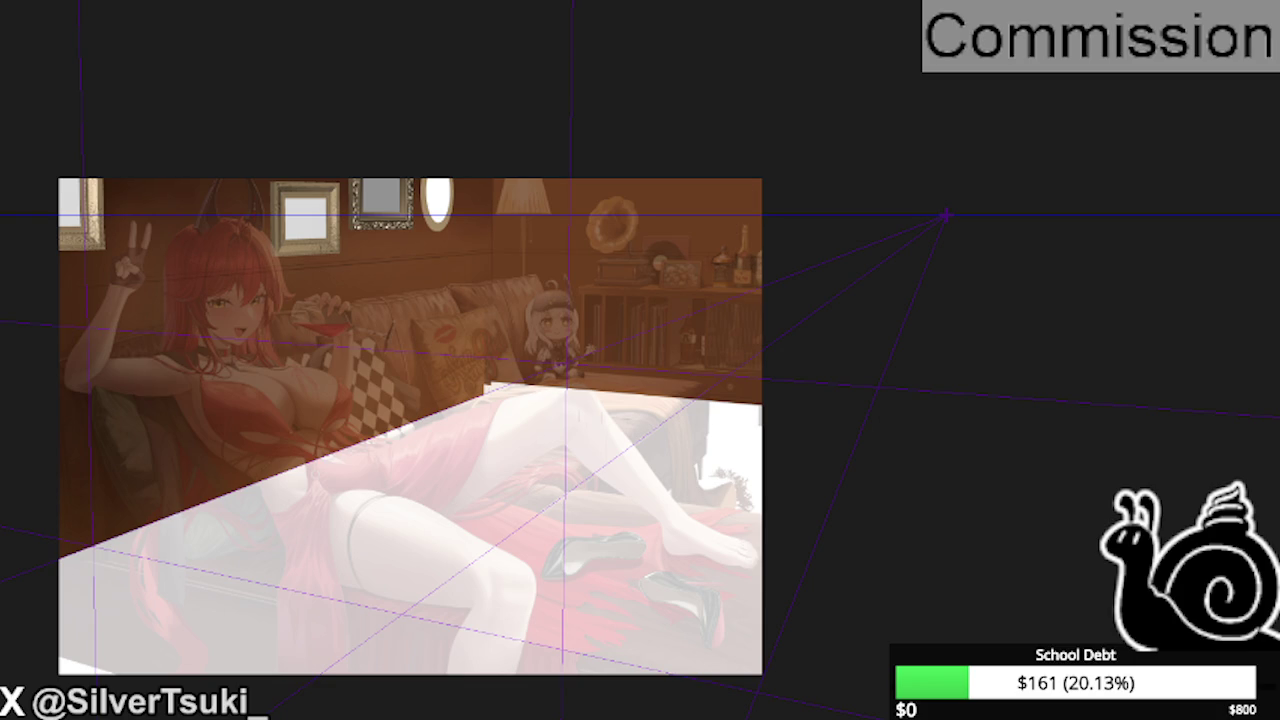
{"action": "scroll", "coordinate": [247, 250], "scroll_direction": "up", "scroll_amount": 1}
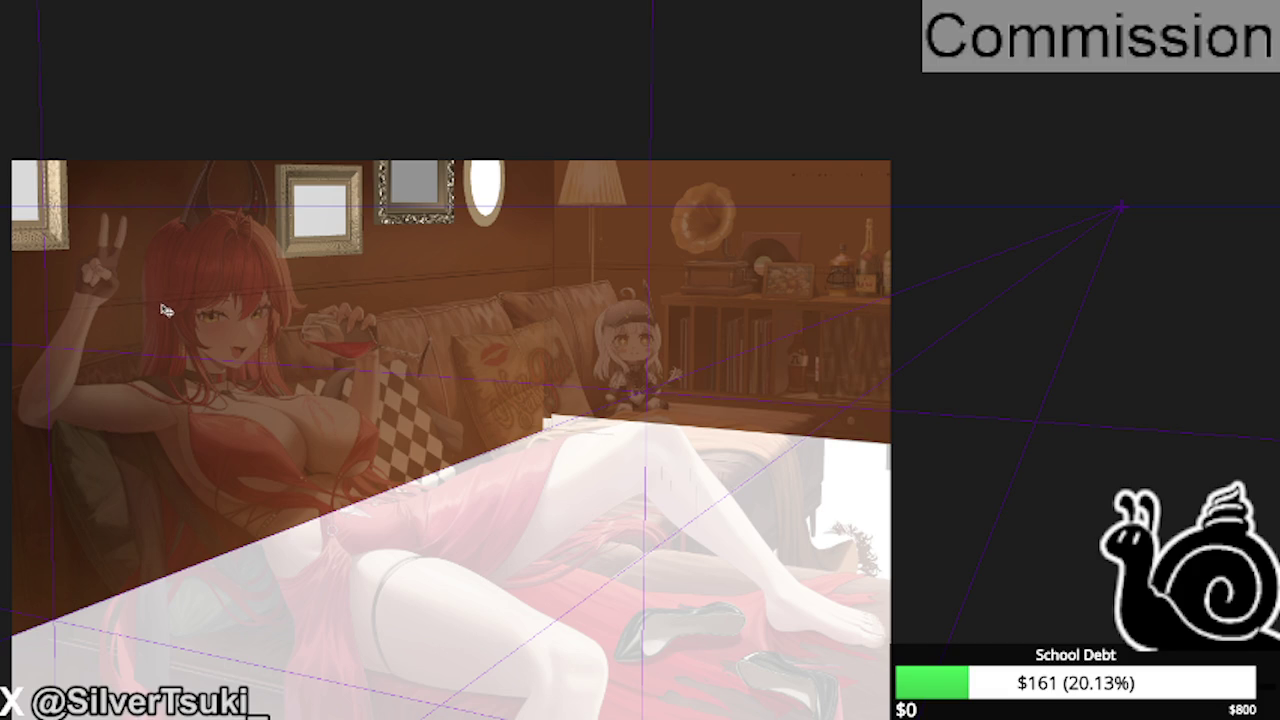
{"action": "scroll", "coordinate": [610, 243], "scroll_direction": "down", "scroll_amount": 1}
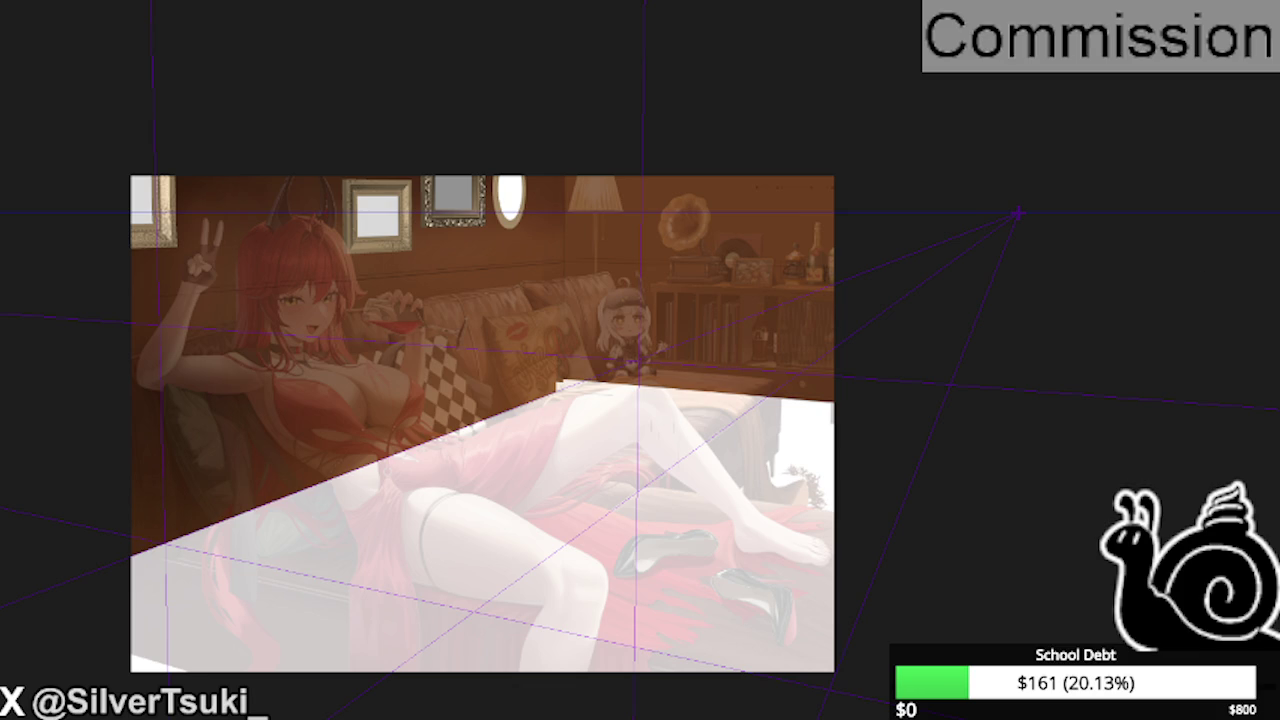
{"action": "scroll", "coordinate": [626, 177], "scroll_direction": "up", "scroll_amount": 1}
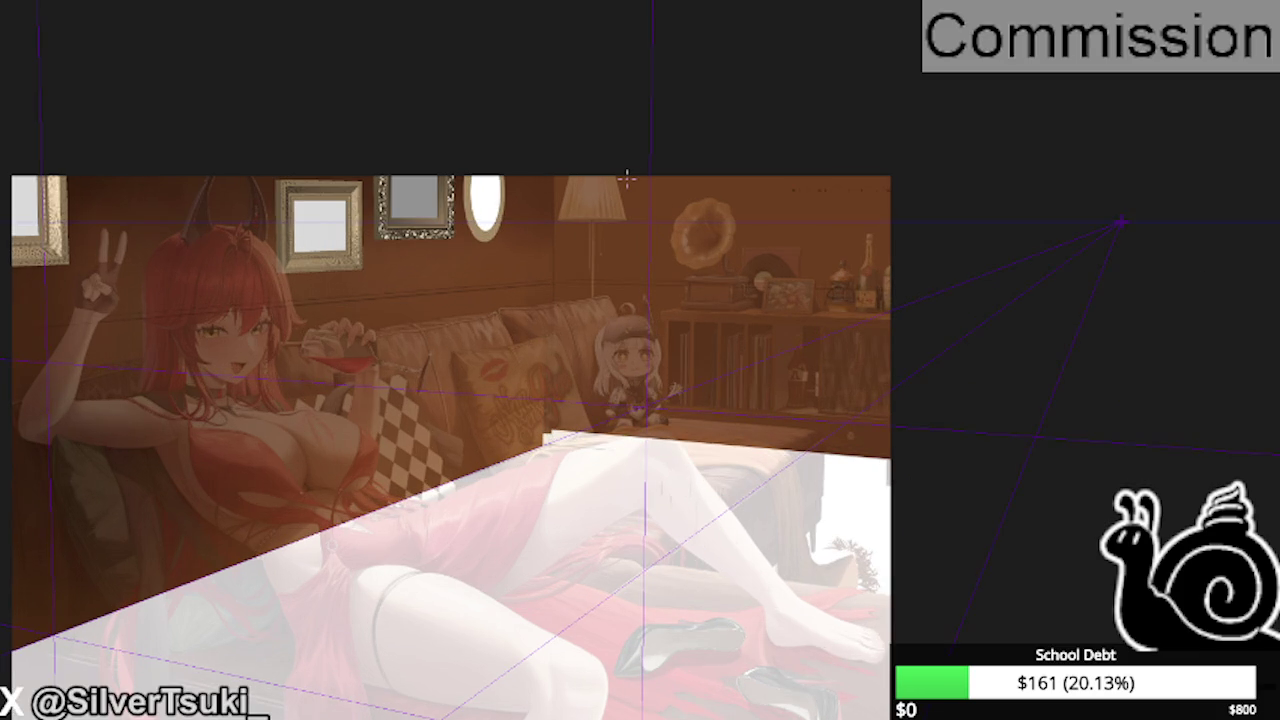
{"action": "scroll", "coordinate": [626, 177], "scroll_direction": "up", "scroll_amount": 3}
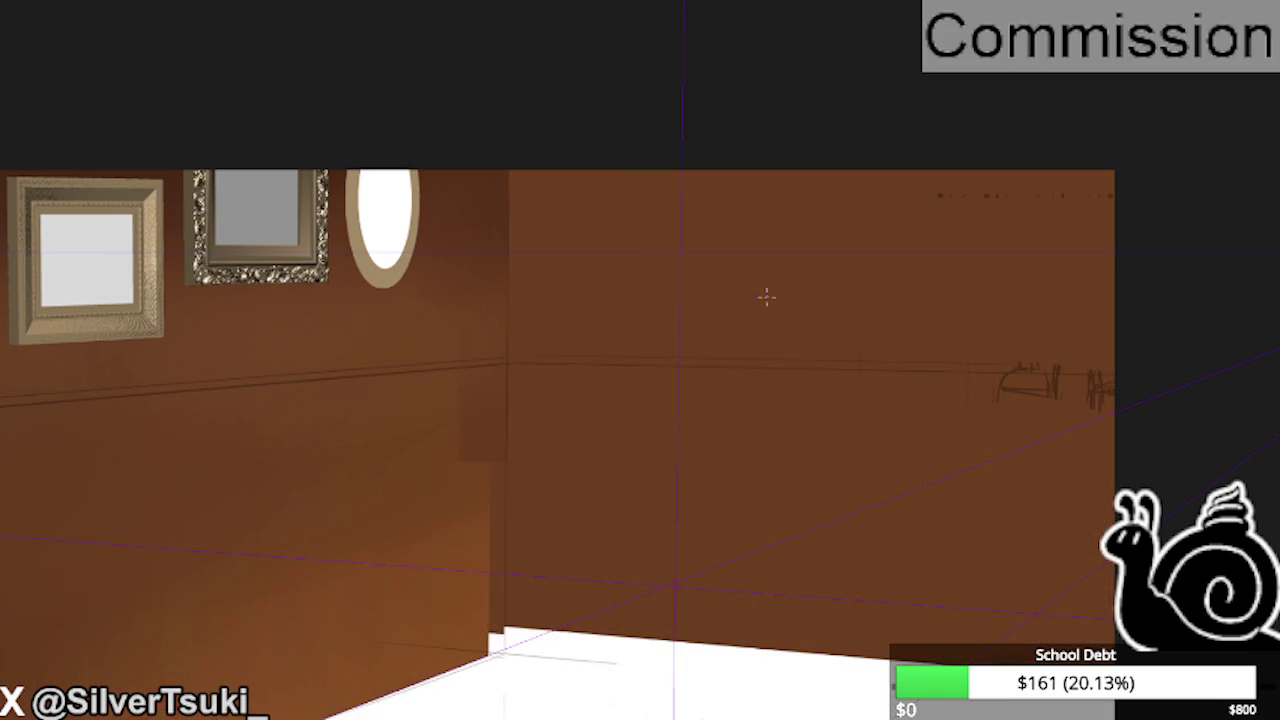
- Orbit closer to the walls and rule a dark line along the upper rail to the corner, undoing stray strokes
{"action": "scroll", "coordinate": [569, 387], "scroll_direction": "down", "scroll_amount": 2}
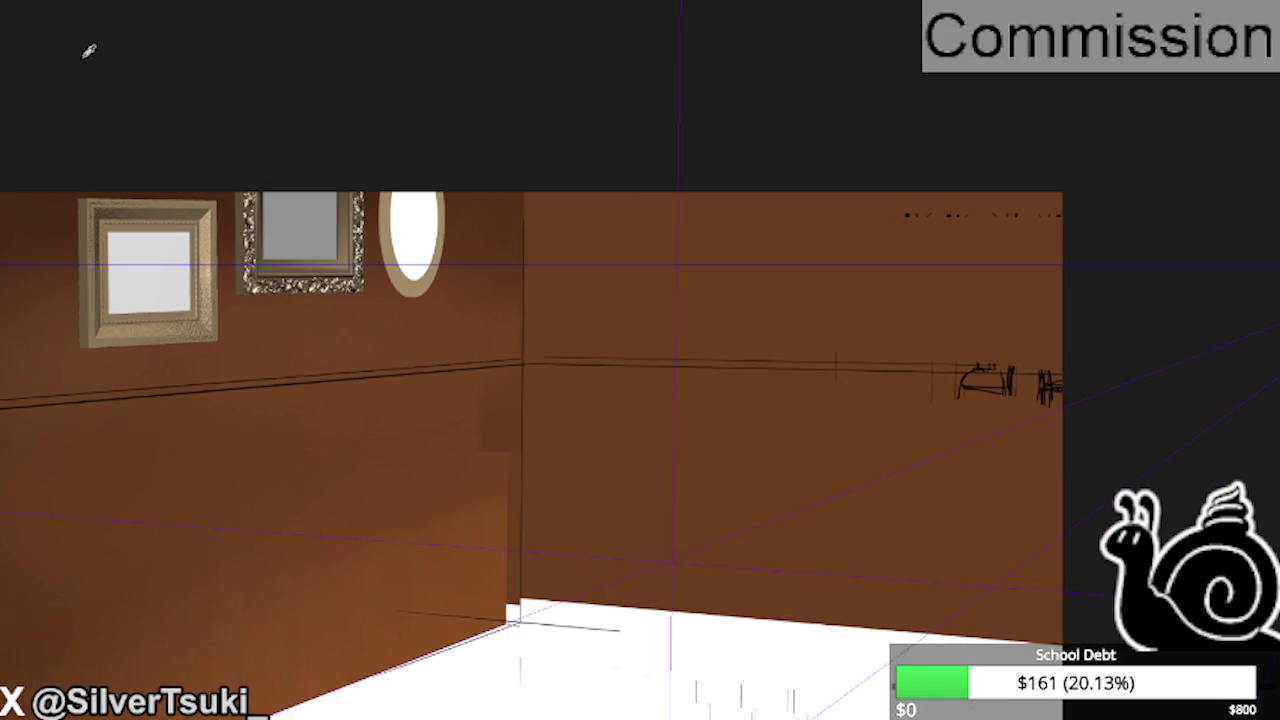
{"action": "scroll", "coordinate": [569, 387], "scroll_direction": "down", "scroll_amount": 2}
{"action": "mouse_move", "coordinate": [569, 387]}
{"action": "left_mouse_down"}
{"action": "mouse_move", "coordinate": [606, 249]}
{"action": "mouse_move", "coordinate": [423, 386]}
{"action": "mouse_move", "coordinate": [191, 217]}
{"action": "left_mouse_up"}
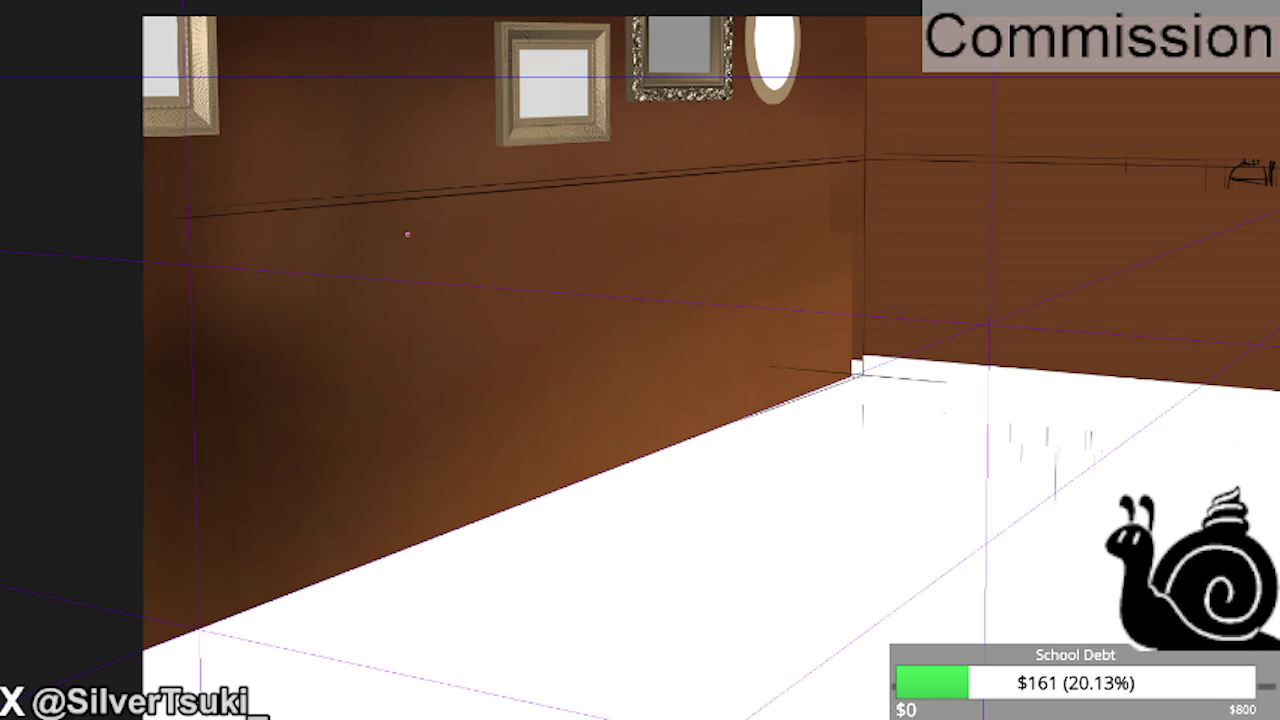
{"action": "left_click_drag", "start_coordinate": [672, 284], "coordinate": [274, 376]}
{"action": "key", "text": "ctrl+z"}
{"action": "left_click_drag", "start_coordinate": [246, 346], "coordinate": [738, 252]}
{"action": "key", "text": "ctrl+z"}
{"action": "left_click_drag", "start_coordinate": [145, 220], "coordinate": [705, 208]}
{"action": "key", "text": "ctrl+z"}
{"action": "mouse_move", "coordinate": [199, 218]}
{"action": "left_mouse_down"}
{"action": "mouse_move", "coordinate": [857, 165]}
{"action": "mouse_move", "coordinate": [49, 397]}
{"action": "left_mouse_up"}
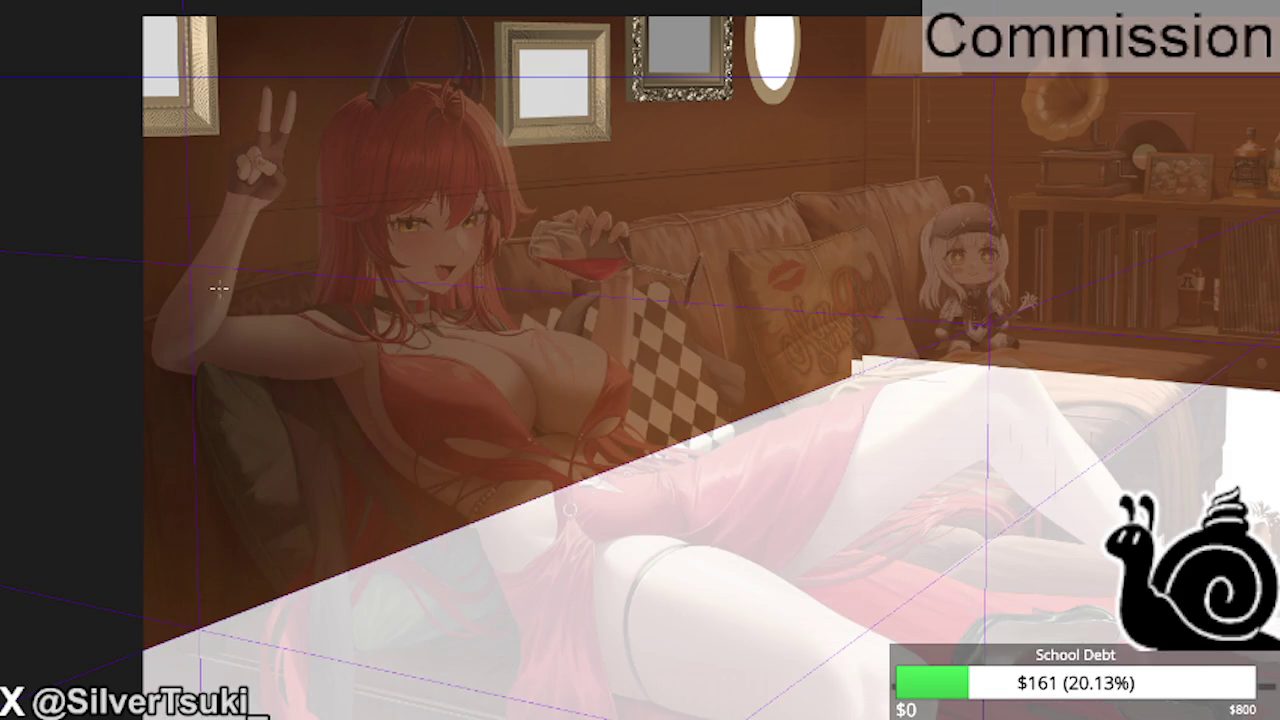
- Rule a dark straight rail line along the first wall, going over it again to darken it
{"action": "scroll", "coordinate": [143, 243], "scroll_direction": "down", "scroll_amount": 1}
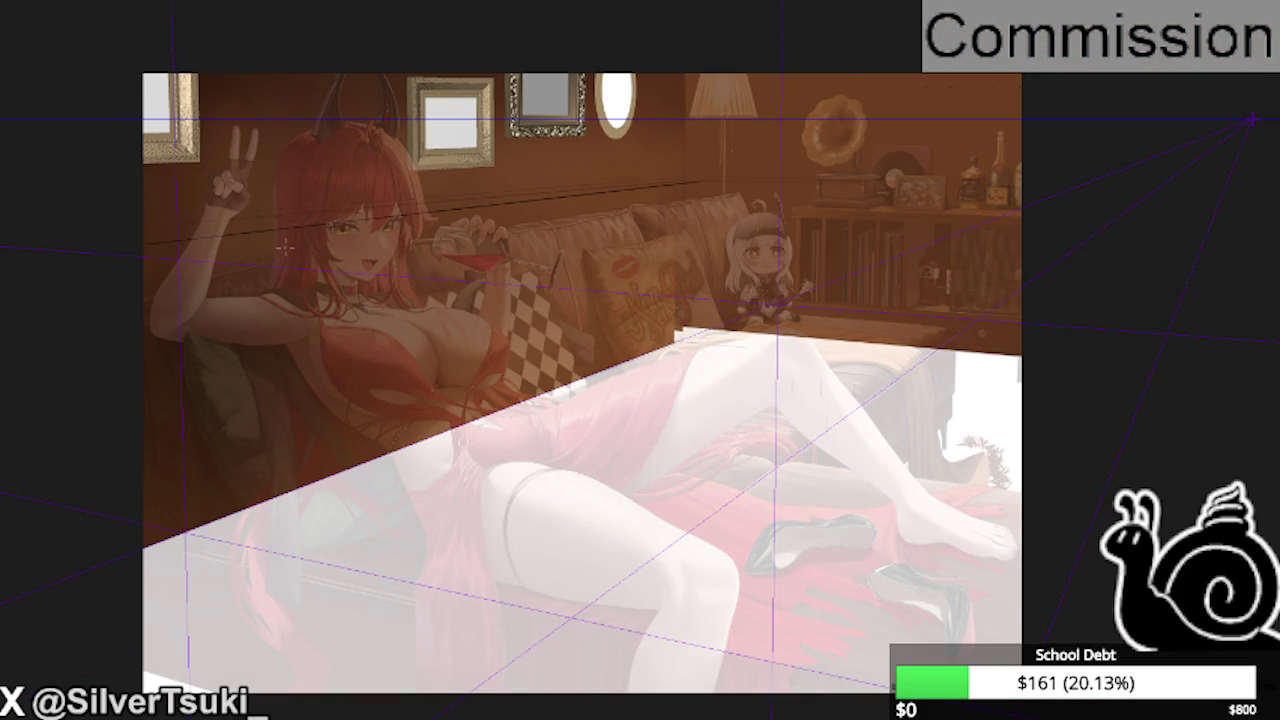
{"action": "scroll", "coordinate": [283, 246], "scroll_direction": "up", "scroll_amount": 1}
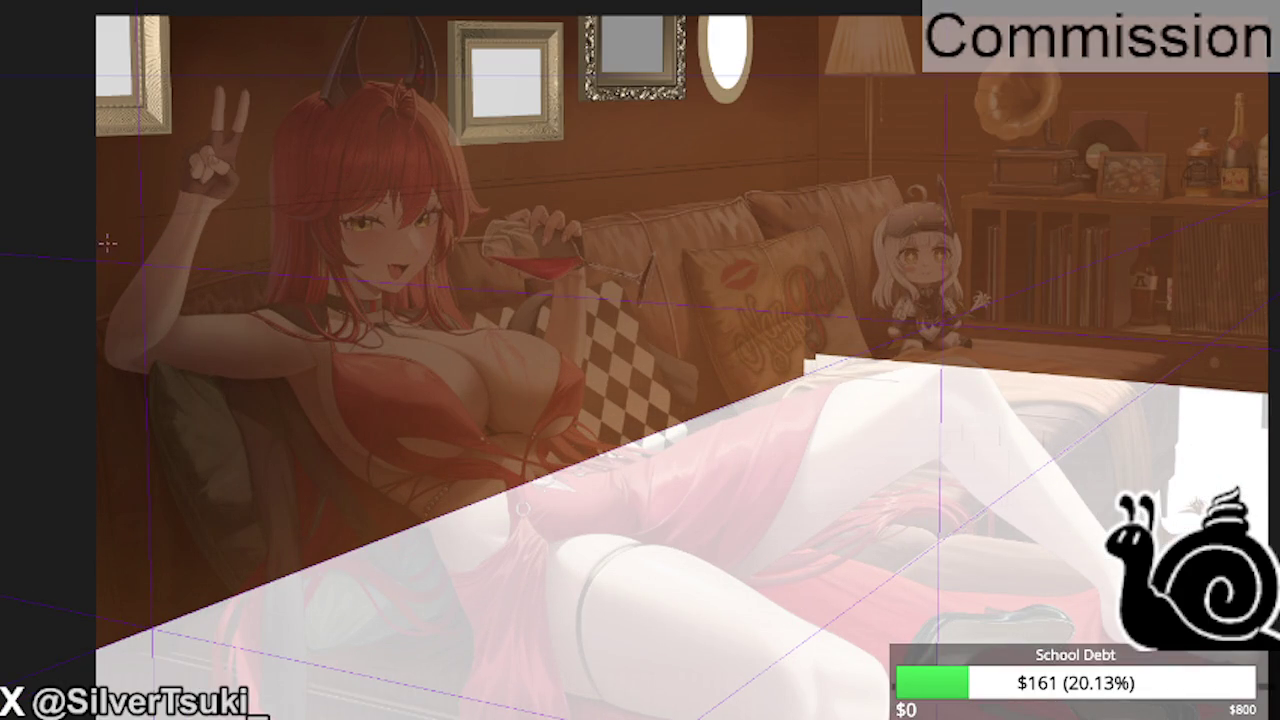
{"action": "left_click_drag", "start_coordinate": [100, 233], "coordinate": [818, 158]}
{"action": "mouse_move", "coordinate": [283, 205]}
{"action": "left_mouse_down"}
{"action": "mouse_move", "coordinate": [812, 155]}
{"action": "mouse_move", "coordinate": [346, 199]}
{"action": "left_mouse_up"}
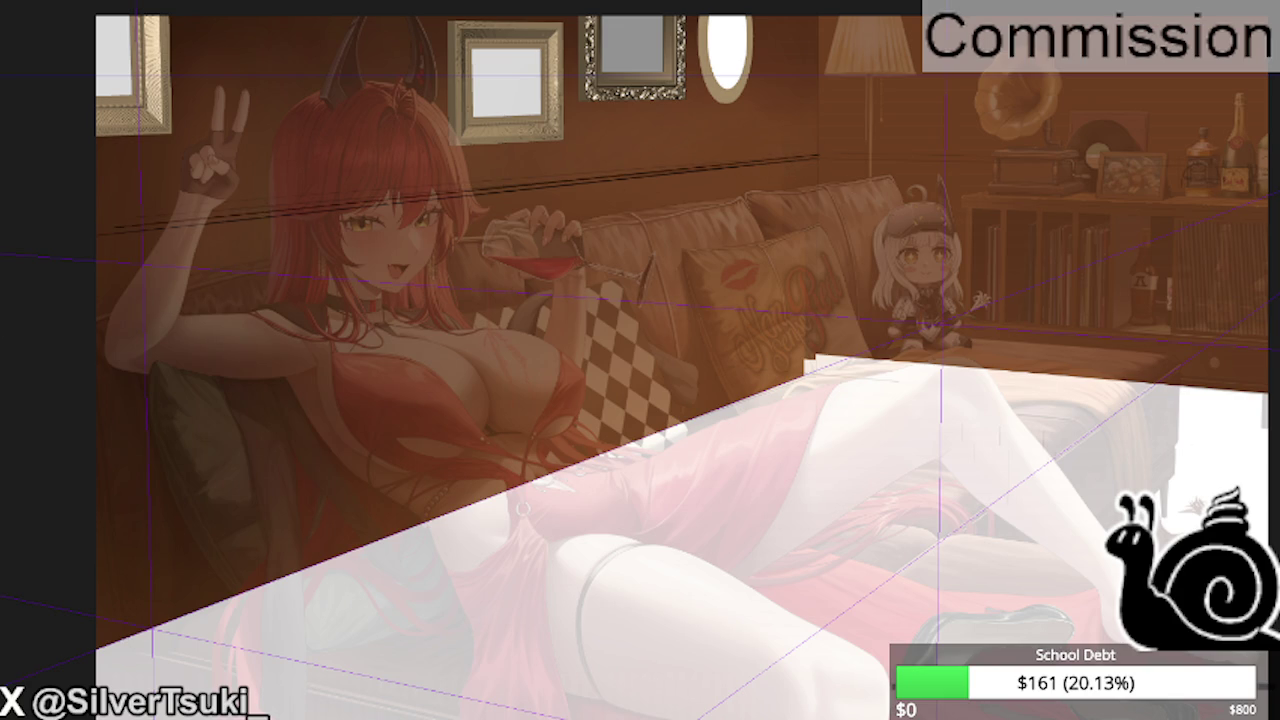
{"action": "left_click_drag", "start_coordinate": [105, 226], "coordinate": [820, 156]}
- With the canvas mirrored, draw the other wall's rail line from the corner to the edge, then flip back
{"action": "key", "text": "m"}
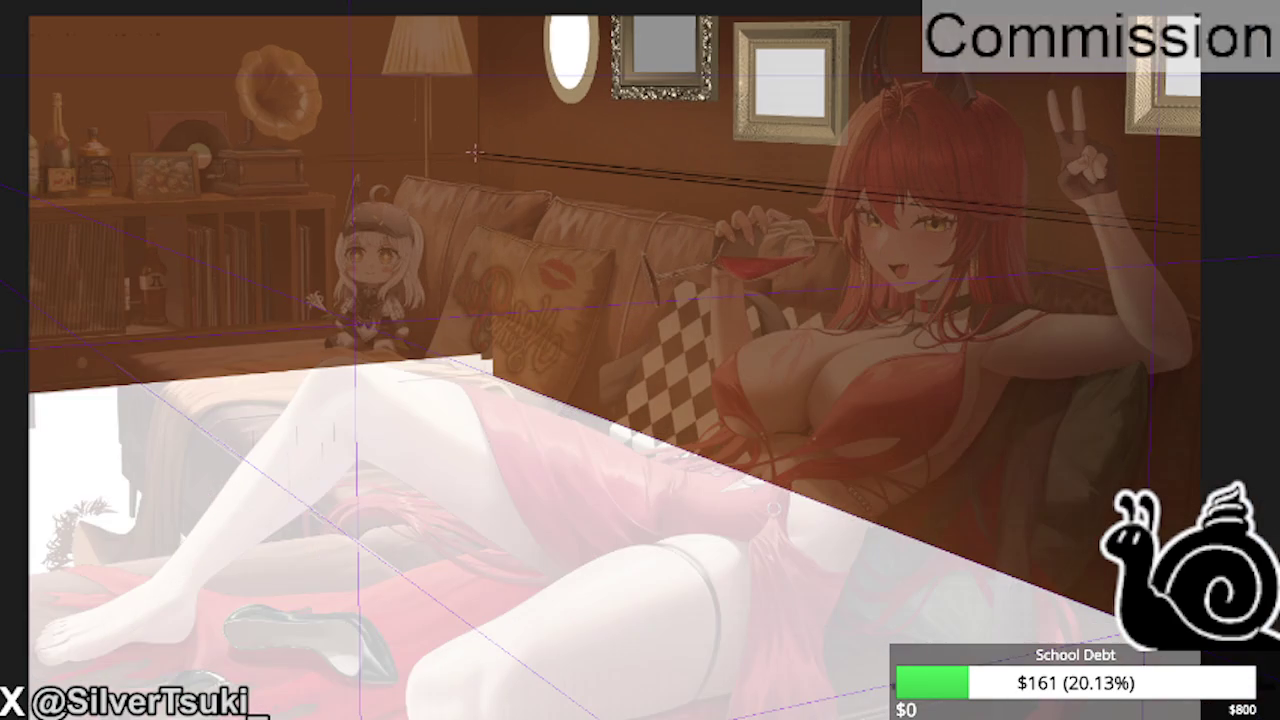
{"action": "left_click_drag", "start_coordinate": [458, 155], "coordinate": [30, 162]}
{"action": "scroll", "coordinate": [688, 205], "scroll_direction": "up", "scroll_amount": 2}
{"action": "scroll", "coordinate": [688, 205], "scroll_direction": "down", "scroll_amount": 3}
{"action": "scroll", "coordinate": [688, 205], "scroll_direction": "up", "scroll_amount": 3}
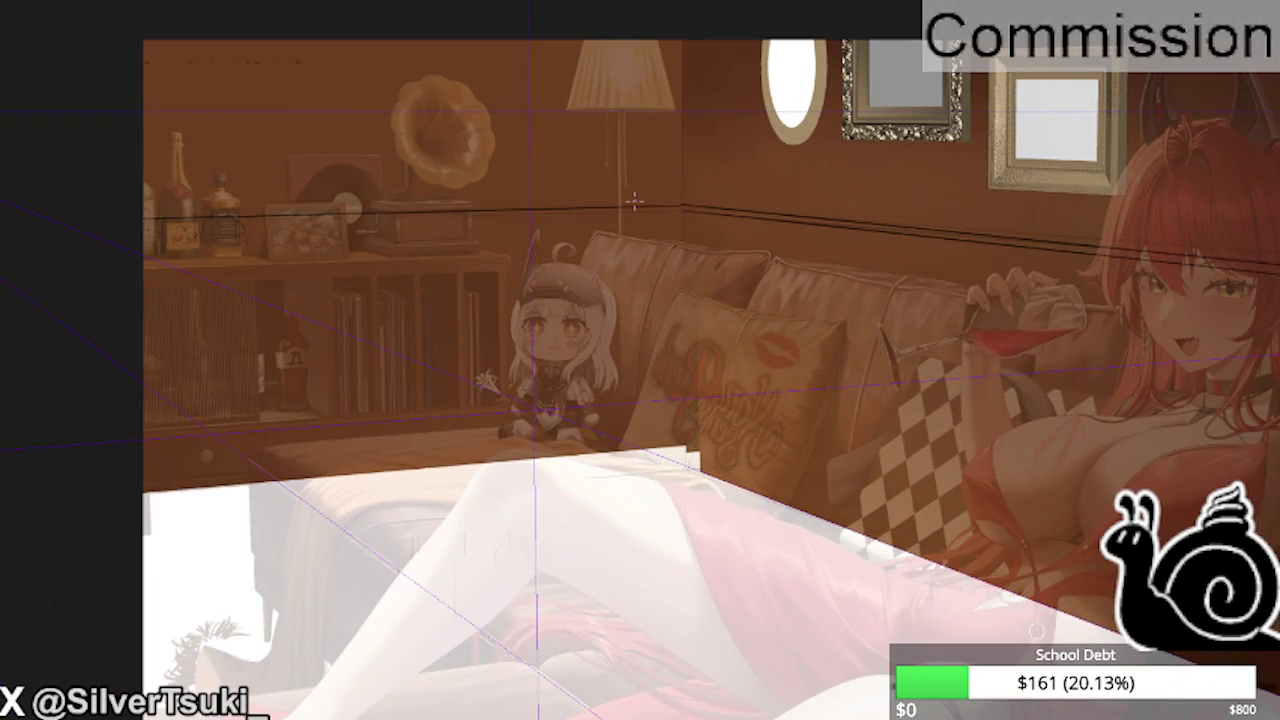
{"action": "left_click_drag", "start_coordinate": [650, 200], "coordinate": [212, 158]}
{"action": "key", "text": "ctrl+z"}
{"action": "left_click_drag", "start_coordinate": [694, 205], "coordinate": [192, 210]}
{"action": "scroll", "coordinate": [437, 195], "scroll_direction": "up", "scroll_amount": 1}
{"action": "key", "text": "ctrl+z"}
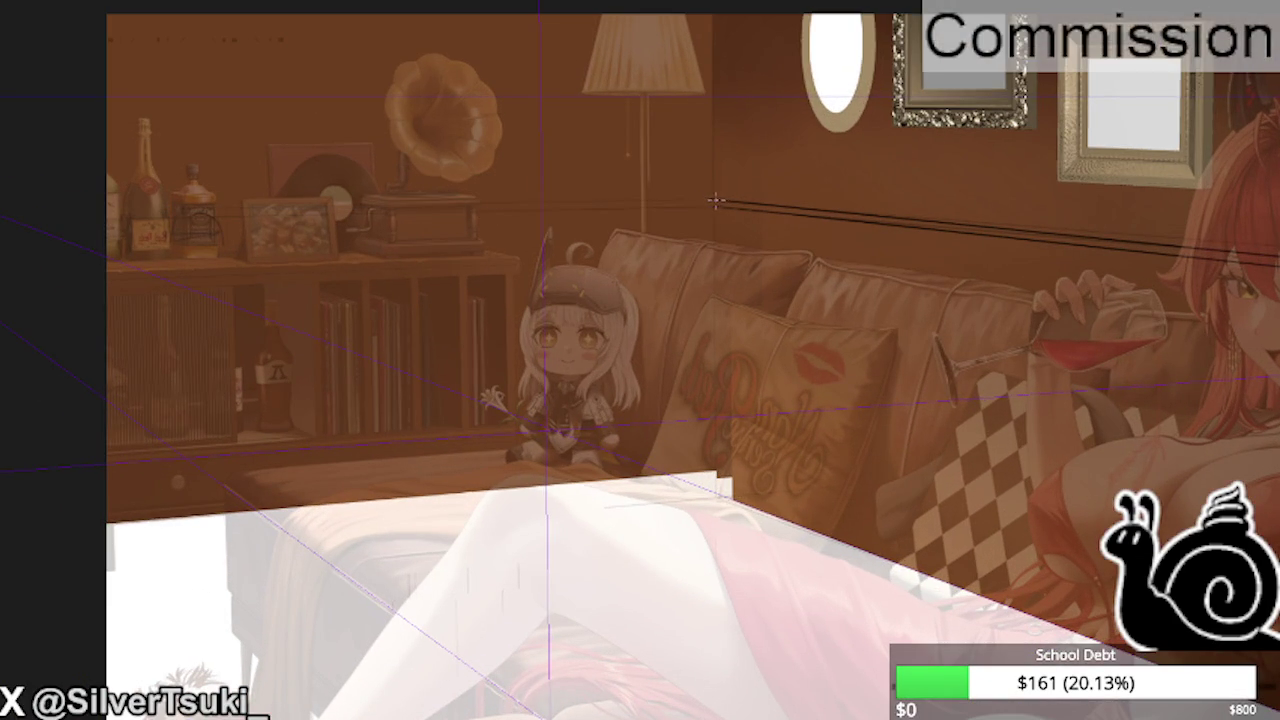
{"action": "left_click_drag", "start_coordinate": [714, 201], "coordinate": [106, 212]}
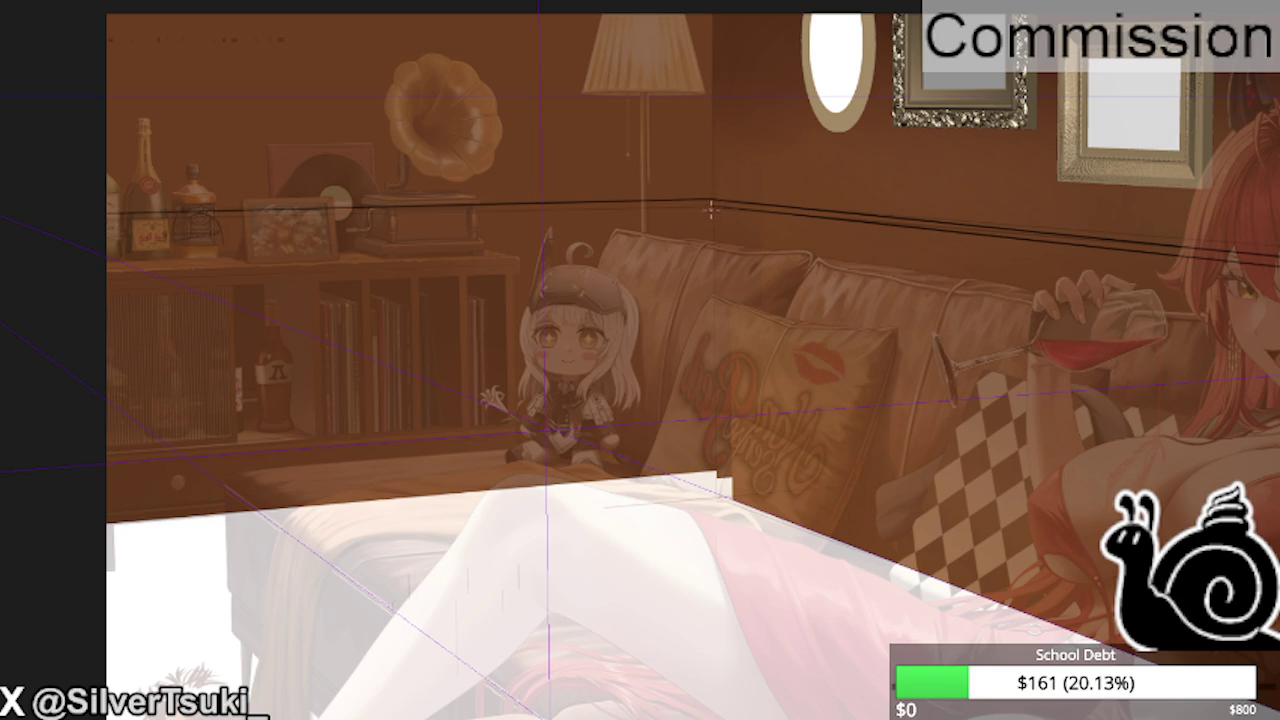
{"action": "key", "text": "h"}
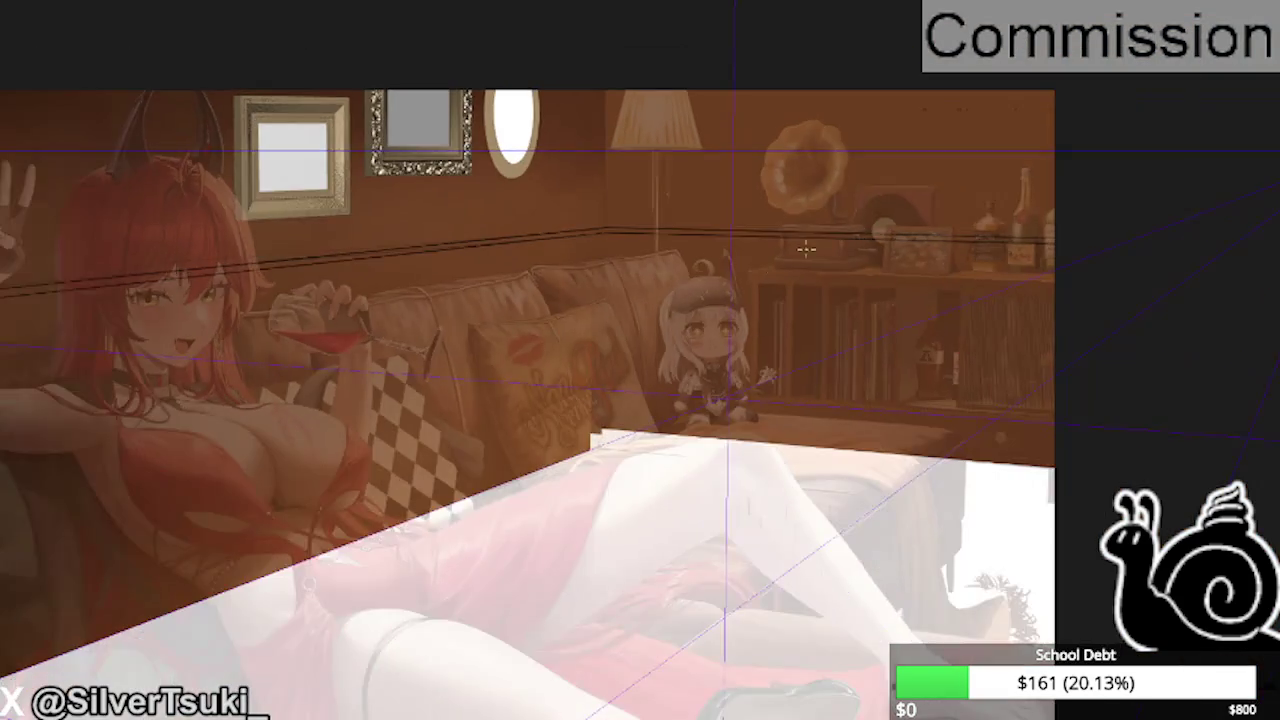
- Draw a vertical line straight down from the wall corner
{"action": "scroll", "coordinate": [784, 180], "scroll_direction": "down", "scroll_amount": 1}
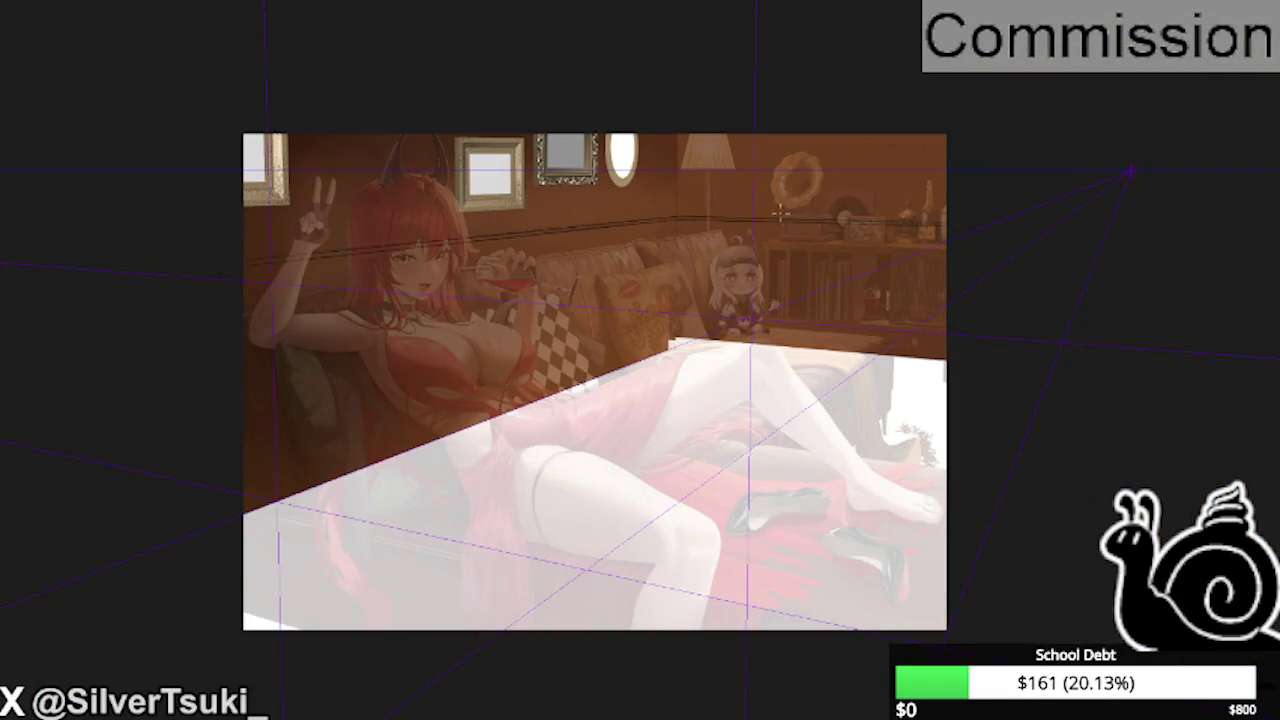
{"action": "scroll", "coordinate": [533, 207], "scroll_direction": "up", "scroll_amount": 2}
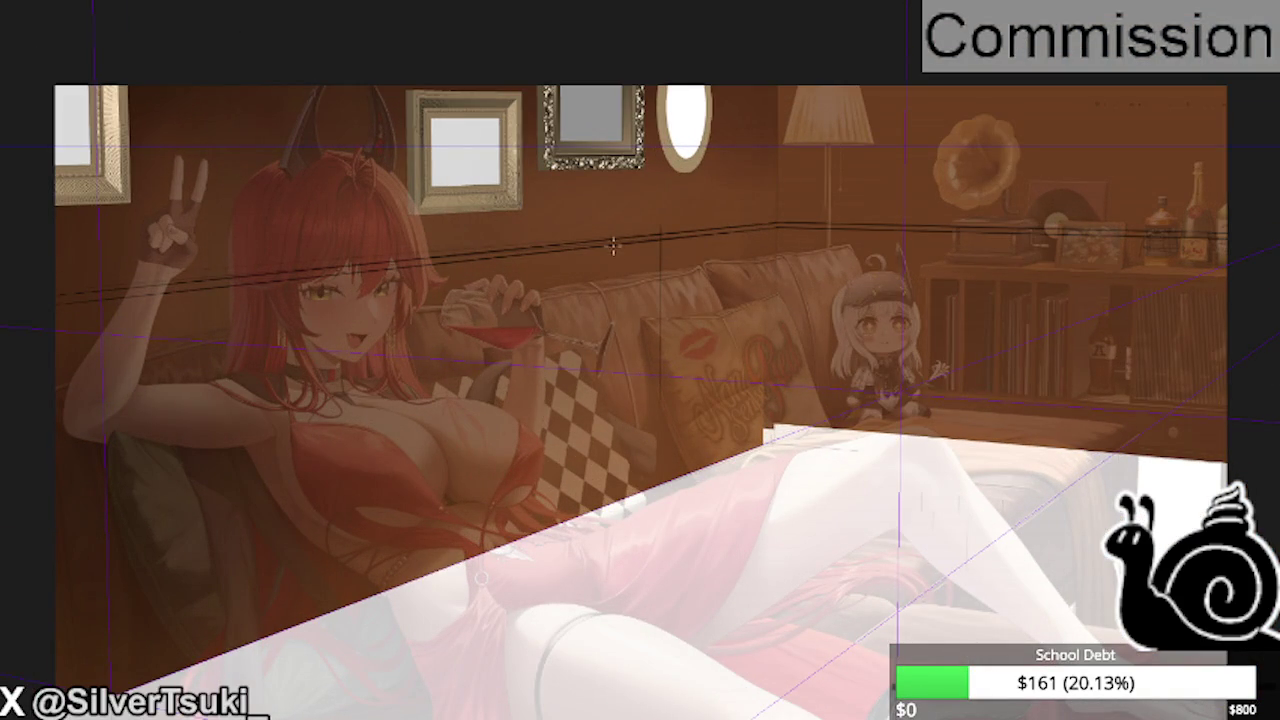
{"action": "left_click_drag", "start_coordinate": [780, 224], "coordinate": [780, 435]}
{"action": "scroll", "coordinate": [751, 241], "scroll_direction": "down", "scroll_amount": 2}
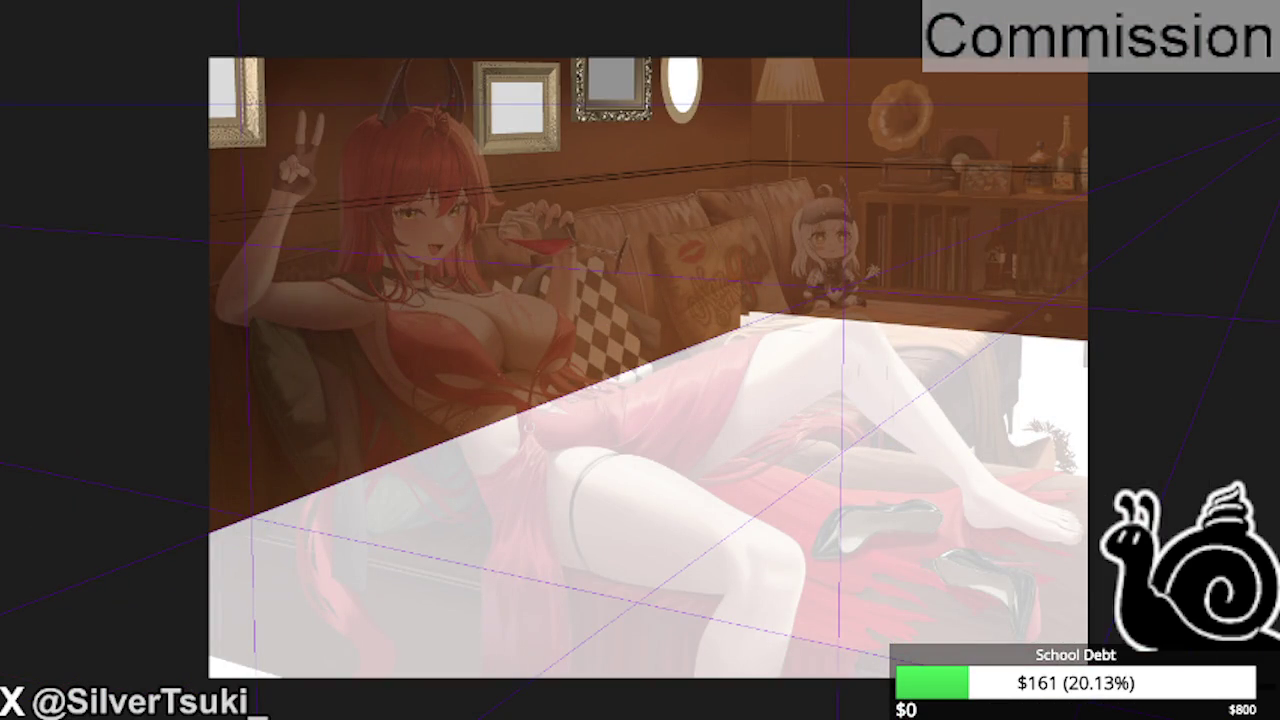
{"action": "scroll", "coordinate": [134, 591], "scroll_direction": "down", "scroll_amount": 2}
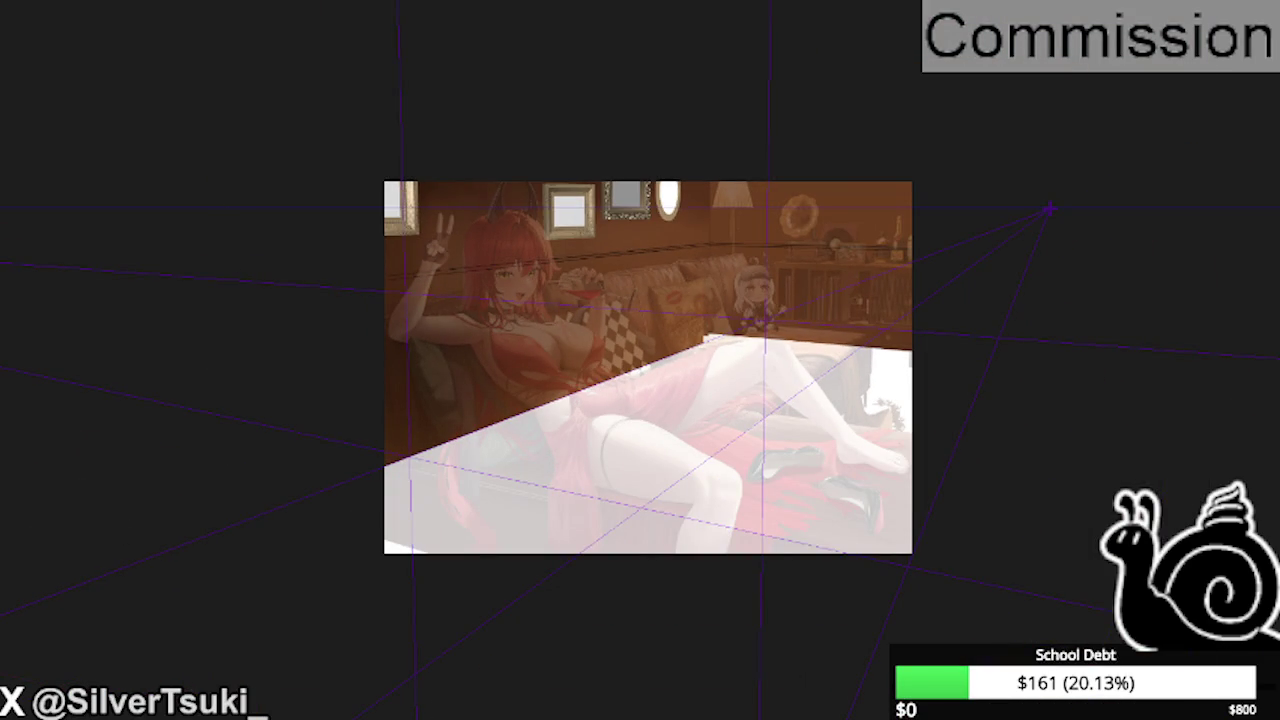
{"action": "key", "text": "o"}
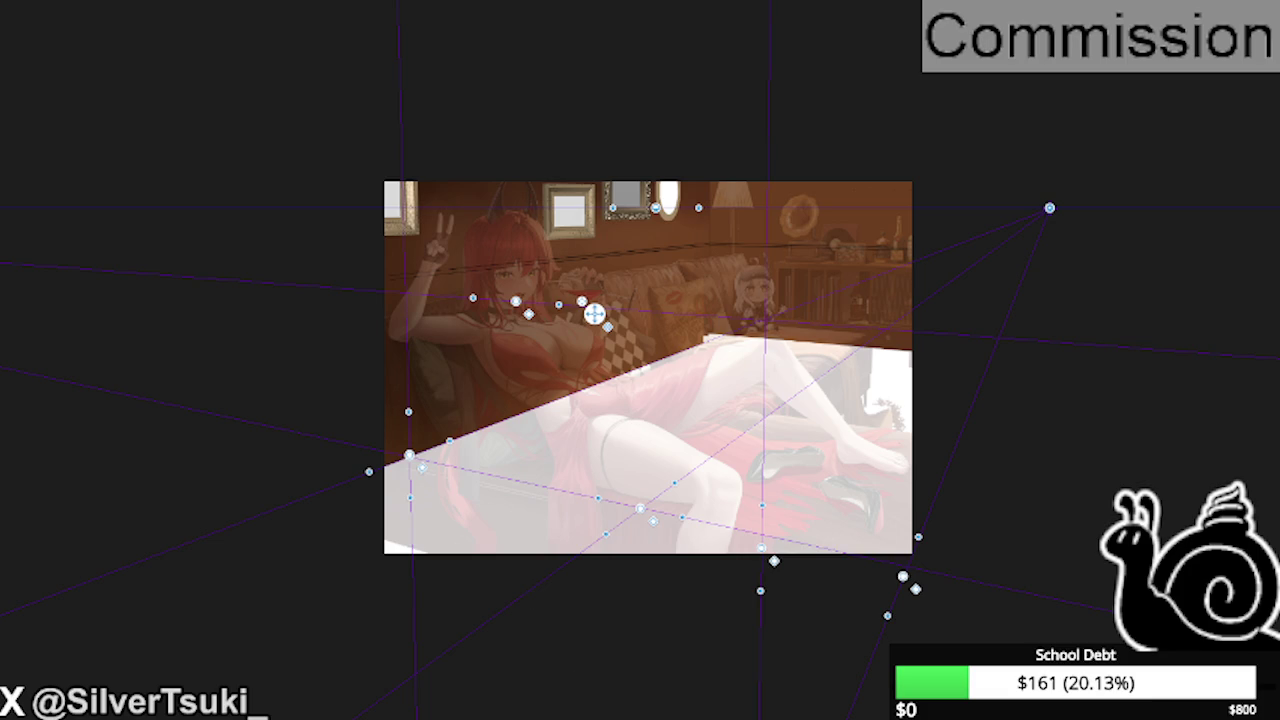
- Show the perspective ruler's blue vanishing-point and guide-line handles
{"action": "scroll", "coordinate": [688, 240], "scroll_direction": "up", "scroll_amount": 1}
- Exit perspective ruler editing and hide the character reference layer
{"action": "scroll", "coordinate": [600, 265], "scroll_direction": "down", "scroll_amount": 1}
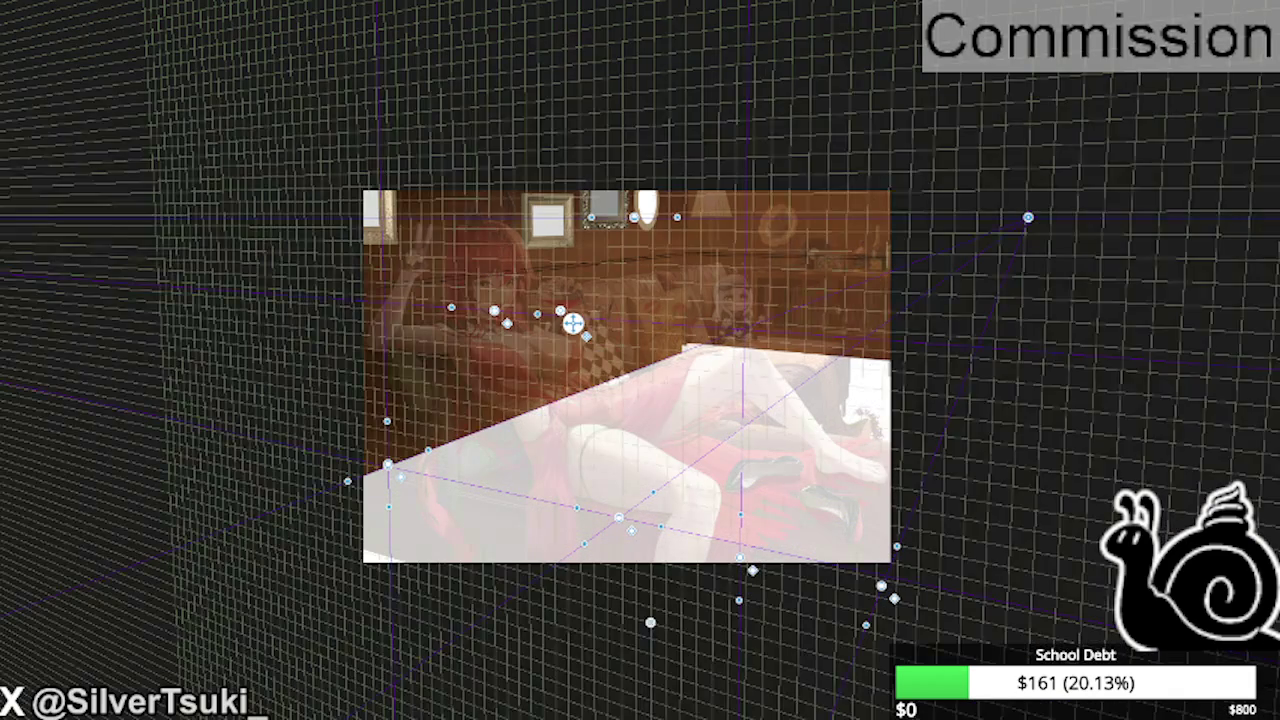
{"action": "scroll", "coordinate": [500, 320], "scroll_direction": "up", "scroll_amount": 1}
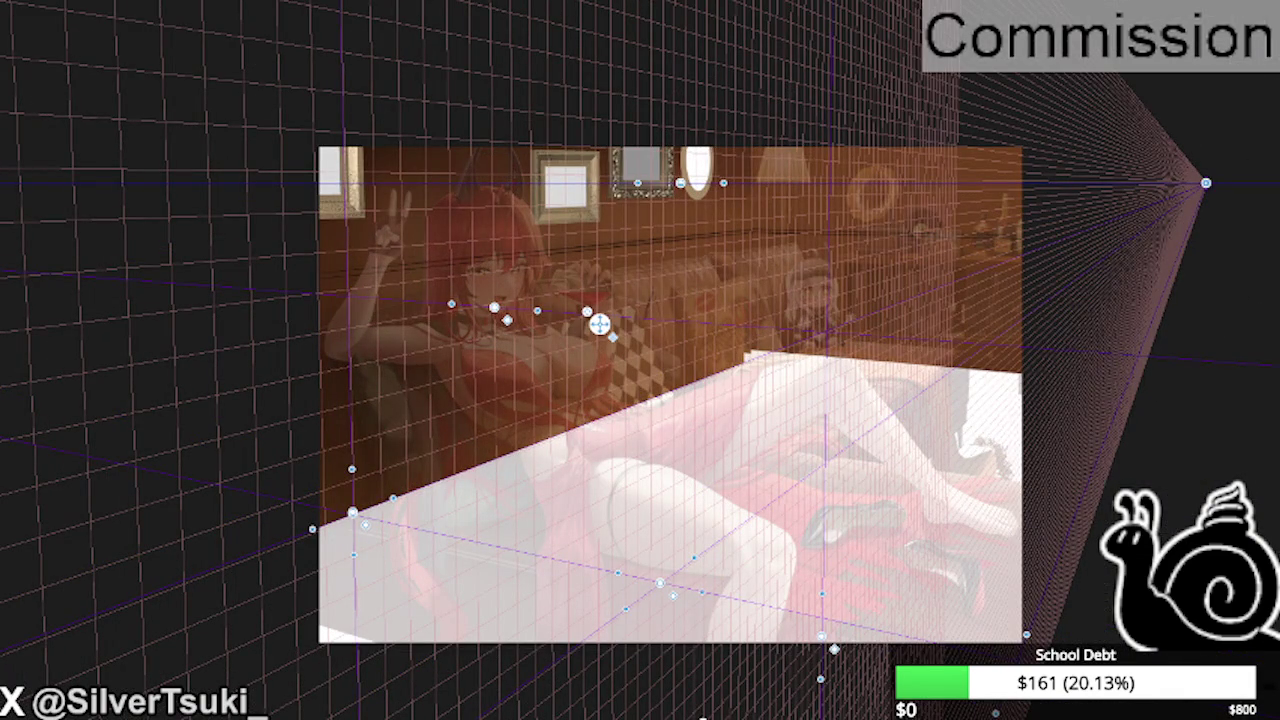
{"action": "key", "text": "p"}
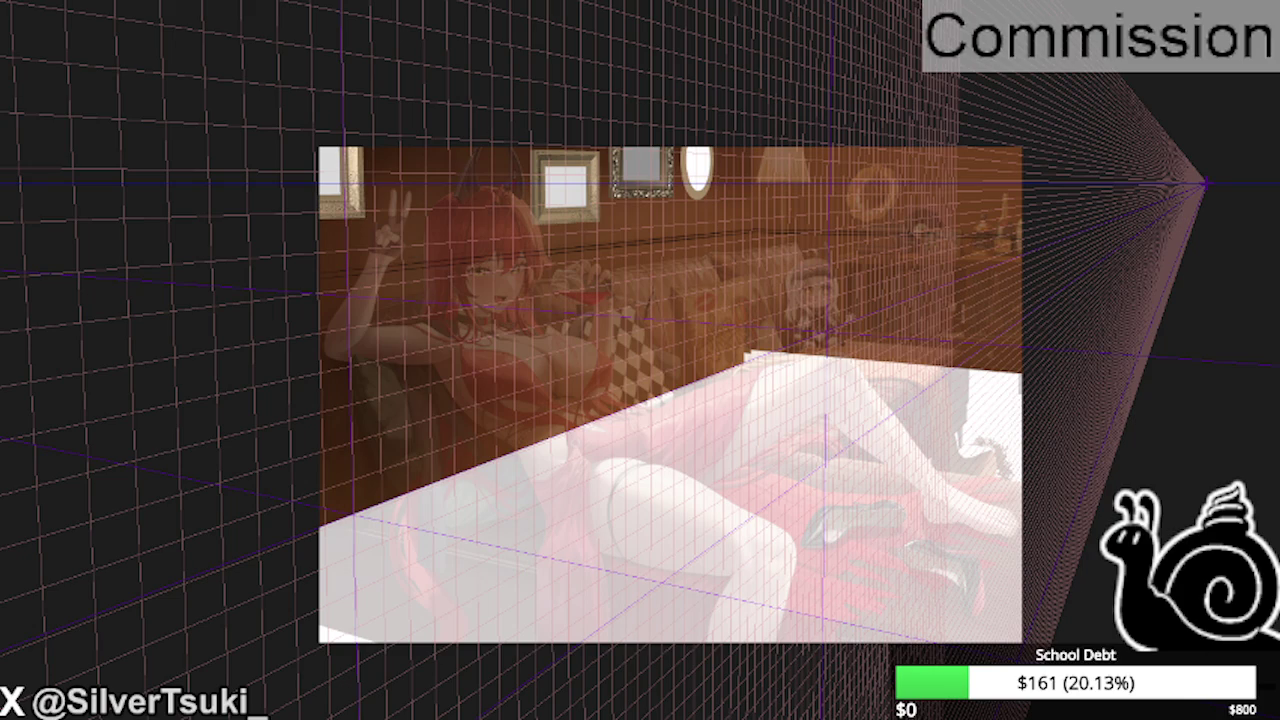
{"action": "scroll", "coordinate": [586, 226], "scroll_direction": "up", "scroll_amount": 1}
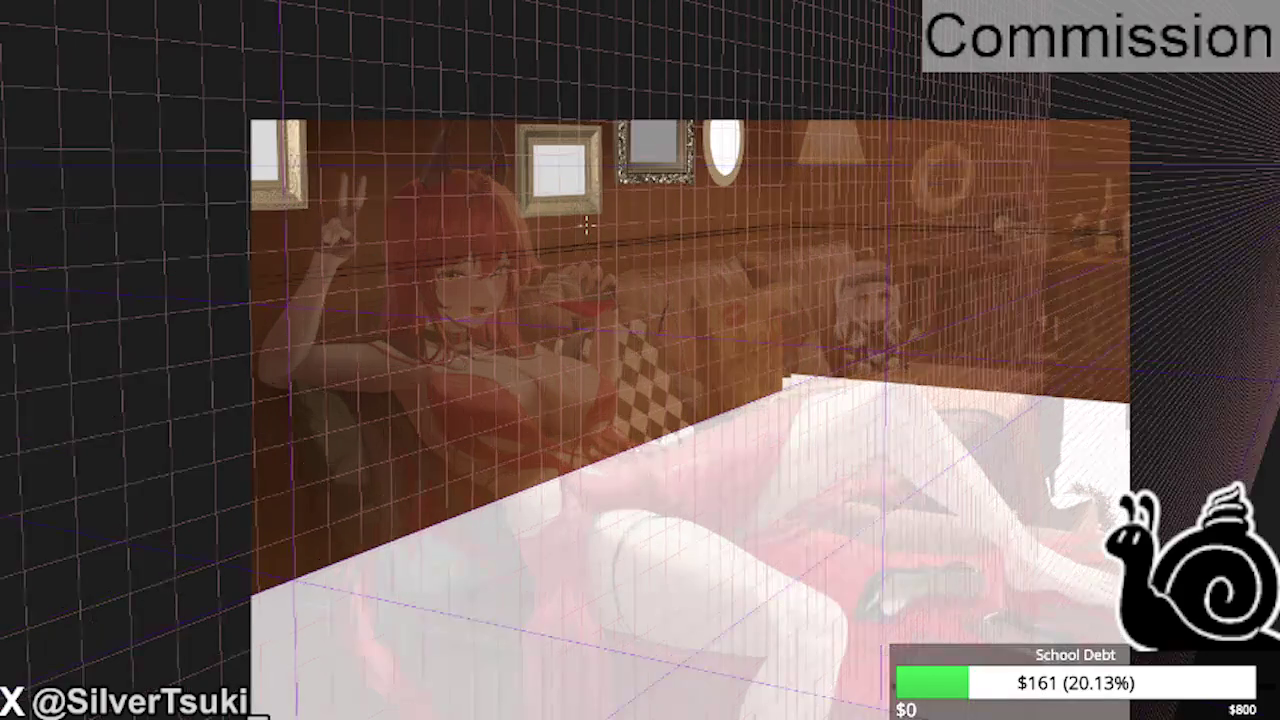
{"action": "scroll", "coordinate": [586, 226], "scroll_direction": "up", "scroll_amount": 1}
{"action": "key", "text": "v"}
{"action": "key", "text": "v"}
{"action": "key", "text": "v"}
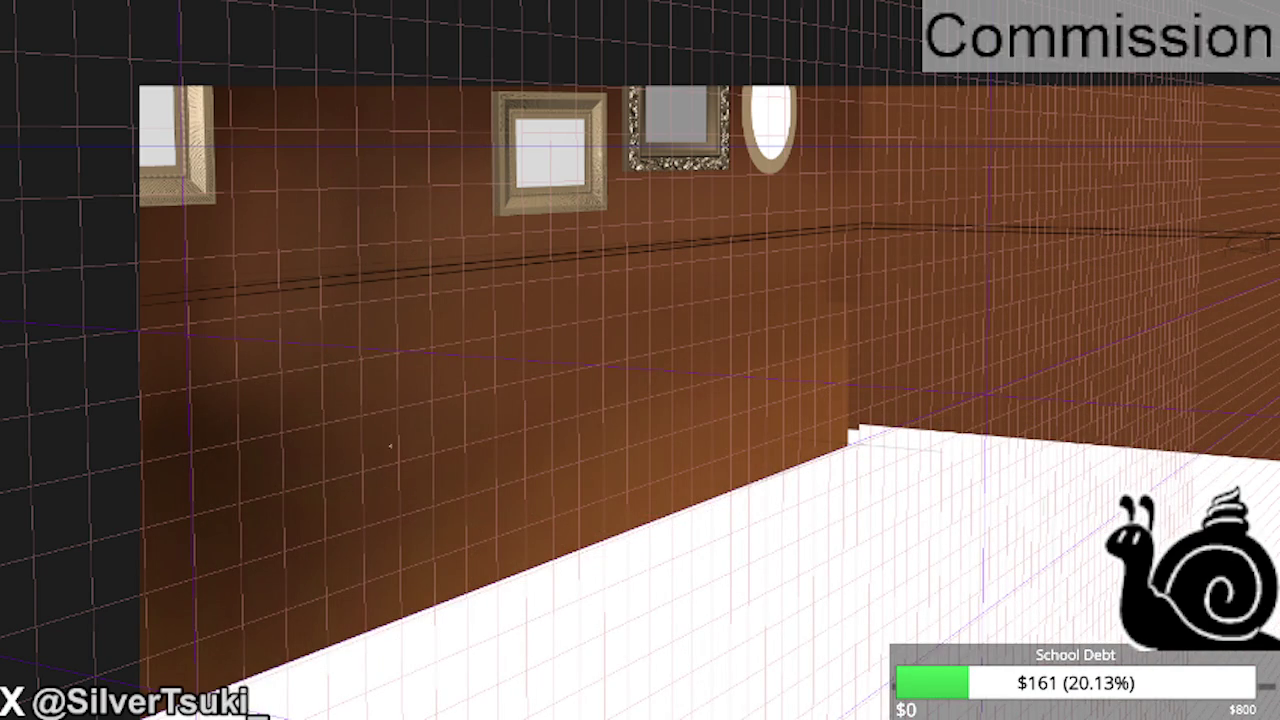
- Orbit the 3D room toward the corner and drag the lower rail segment to meet it there
{"action": "left_click_drag", "start_coordinate": [390, 446], "coordinate": [406, 149]}
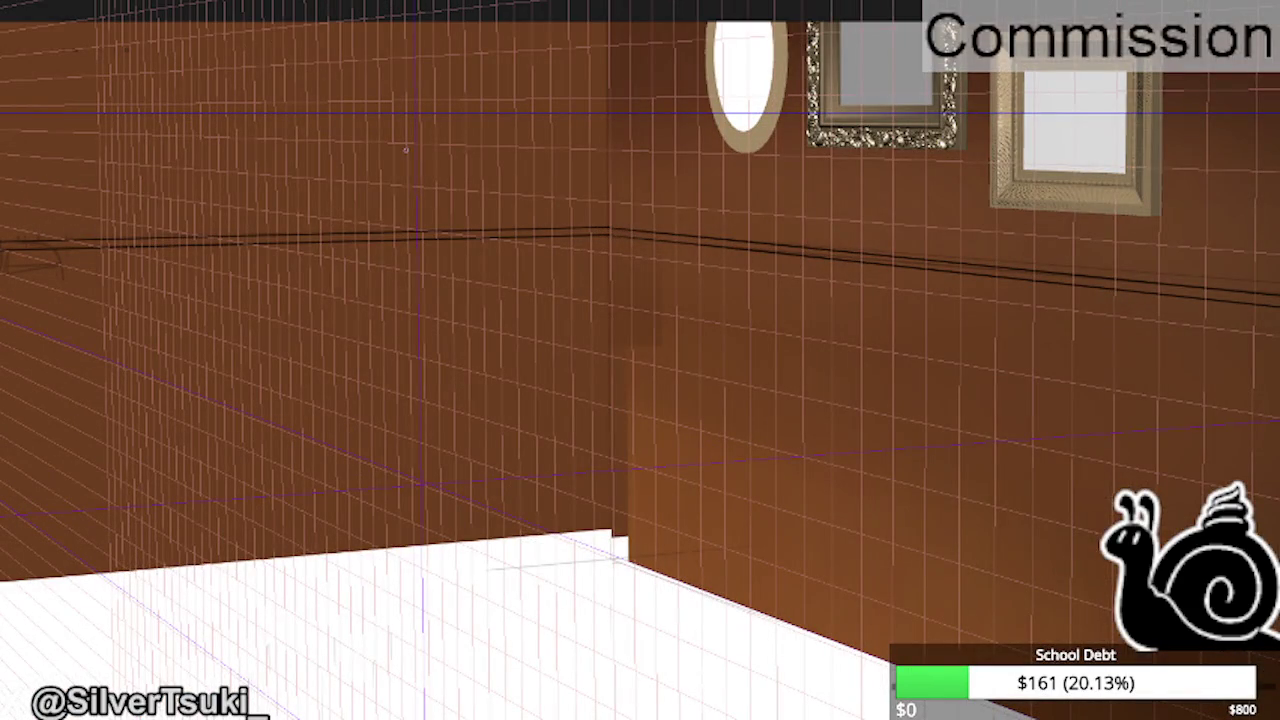
{"action": "left_click_drag", "start_coordinate": [405, 149], "coordinate": [618, 488]}
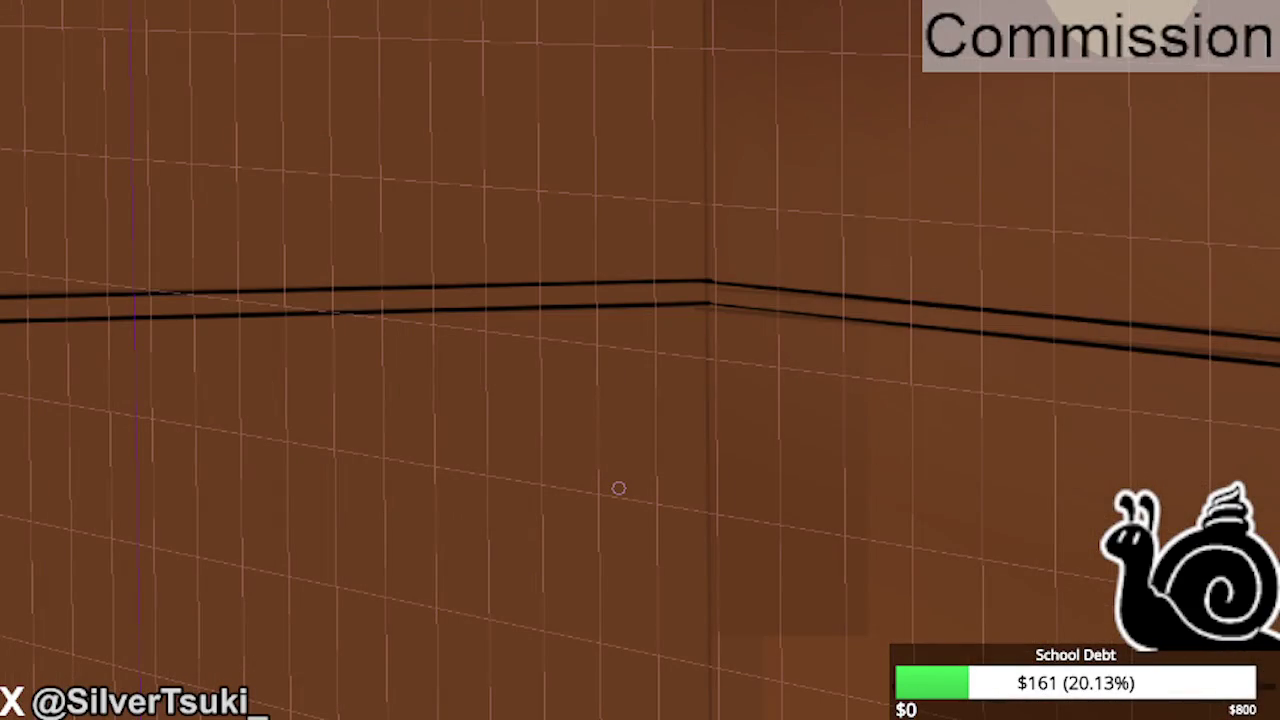
{"action": "scroll", "coordinate": [711, 297], "scroll_direction": "up", "scroll_amount": 3}
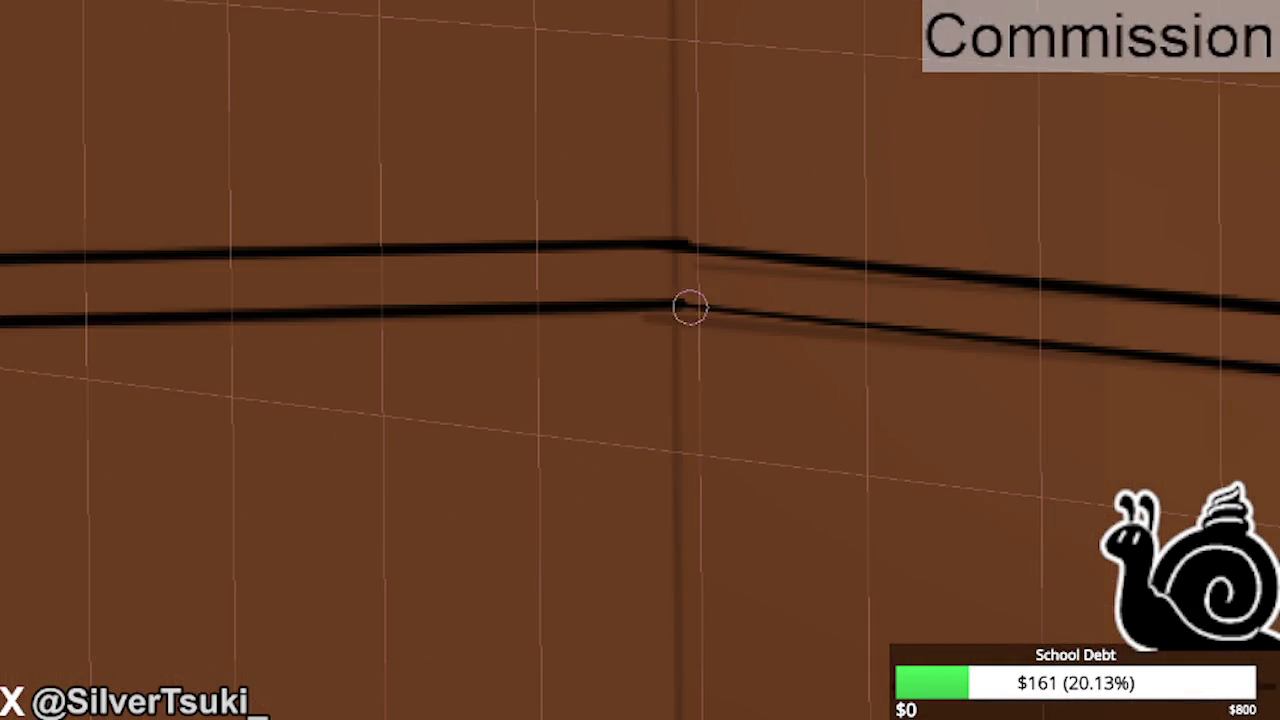
{"action": "left_click_drag", "start_coordinate": [853, 363], "coordinate": [783, 394]}
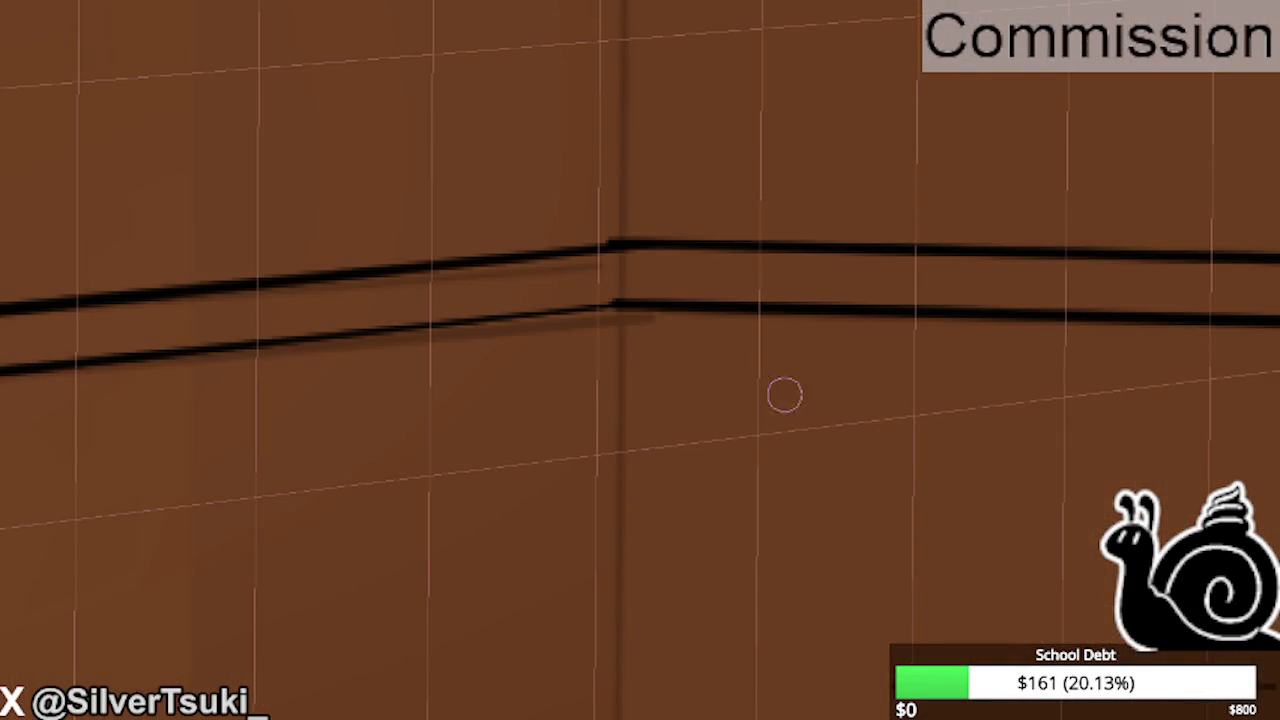
{"action": "left_click_drag", "start_coordinate": [625, 307], "coordinate": [551, 328]}
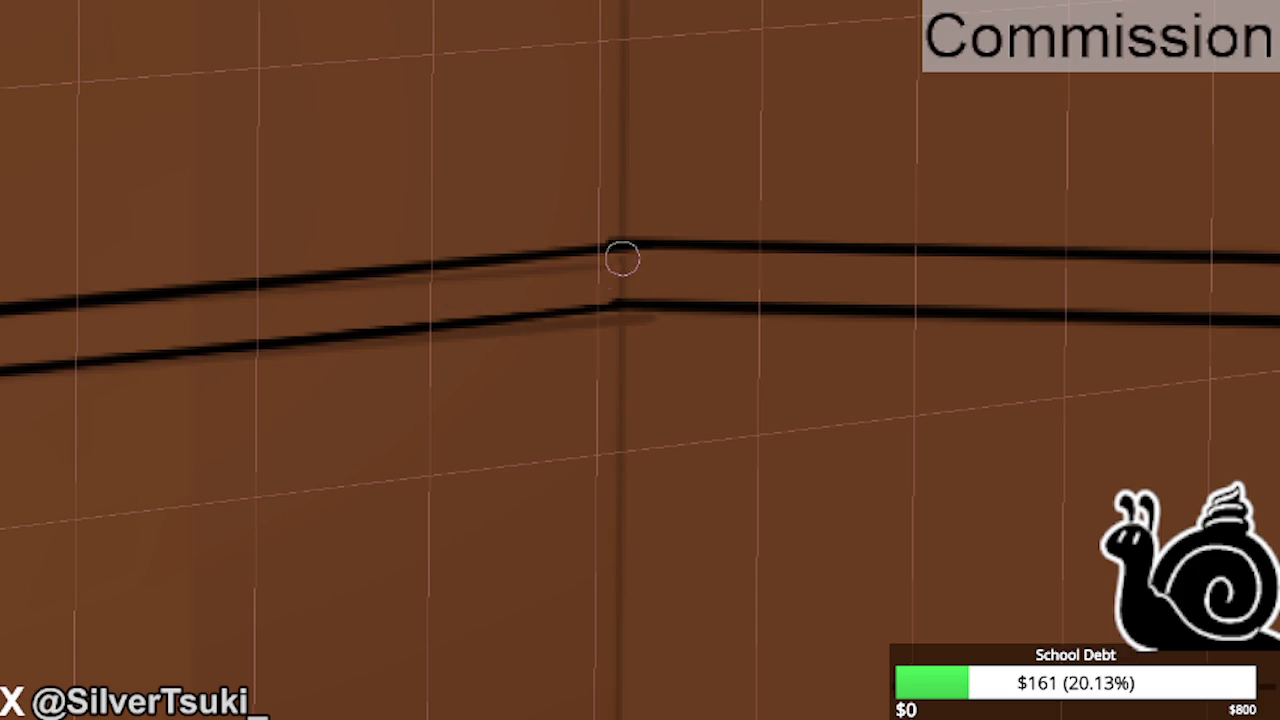
{"action": "left_click_drag", "start_coordinate": [362, 258], "coordinate": [30, 108]}
{"action": "scroll", "coordinate": [736, 239], "scroll_direction": "up", "scroll_amount": 2}
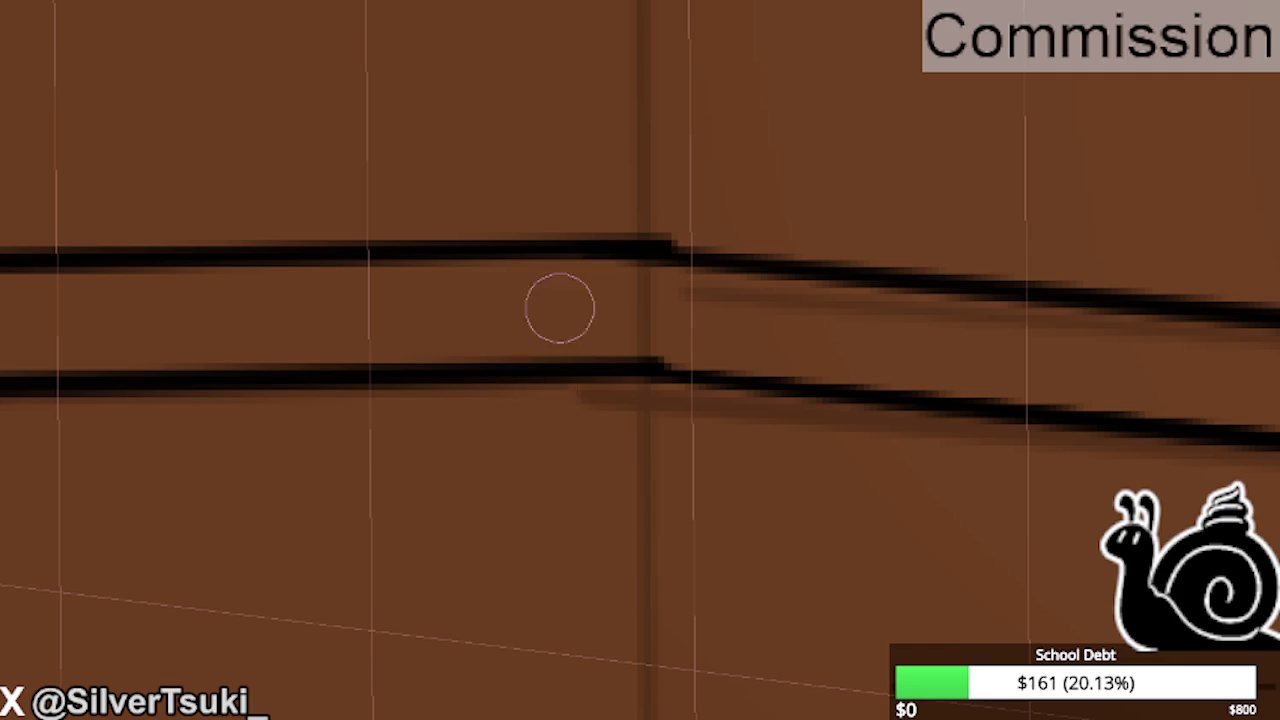
{"action": "scroll", "coordinate": [594, 254], "scroll_direction": "down", "scroll_amount": 3}
{"action": "scroll", "coordinate": [696, 260], "scroll_direction": "down", "scroll_amount": 3}
{"action": "scroll", "coordinate": [696, 260], "scroll_direction": "down", "scroll_amount": 3}
{"action": "scroll", "coordinate": [696, 260], "scroll_direction": "down", "scroll_amount": 2}
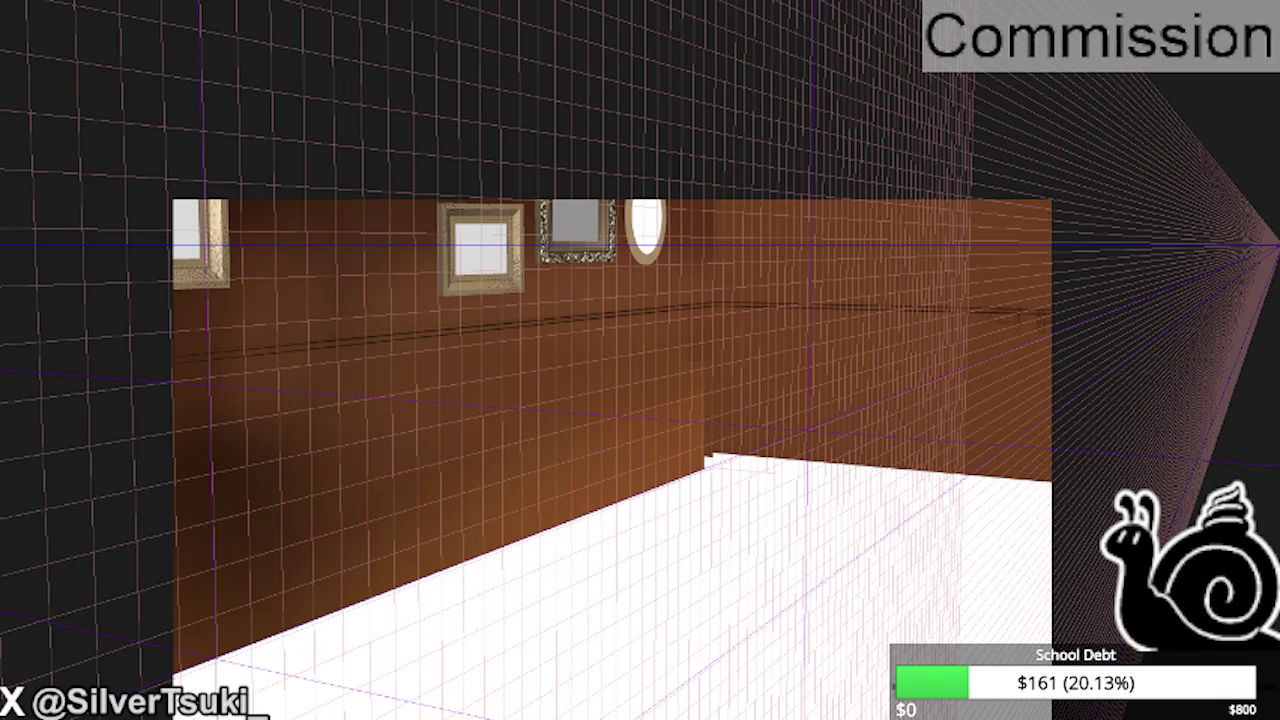
- Orbit the room view, draw and undo a vertical test stroke, and restore the wall frames
{"action": "left_click_drag", "start_coordinate": [703, 455], "coordinate": [562, 274]}
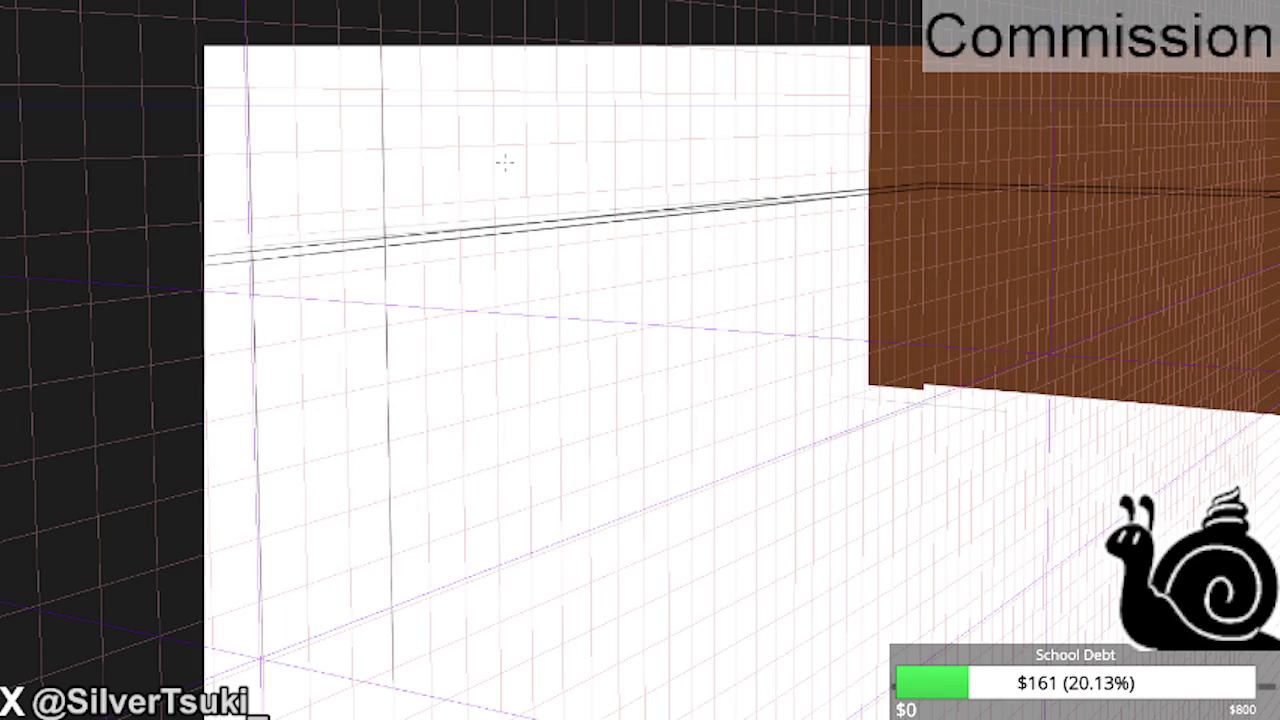
{"action": "left_click_drag", "start_coordinate": [497, 30], "coordinate": [501, 670]}
{"action": "key", "text": "ctrl+z"}
{"action": "key", "text": "ctrl+z"}
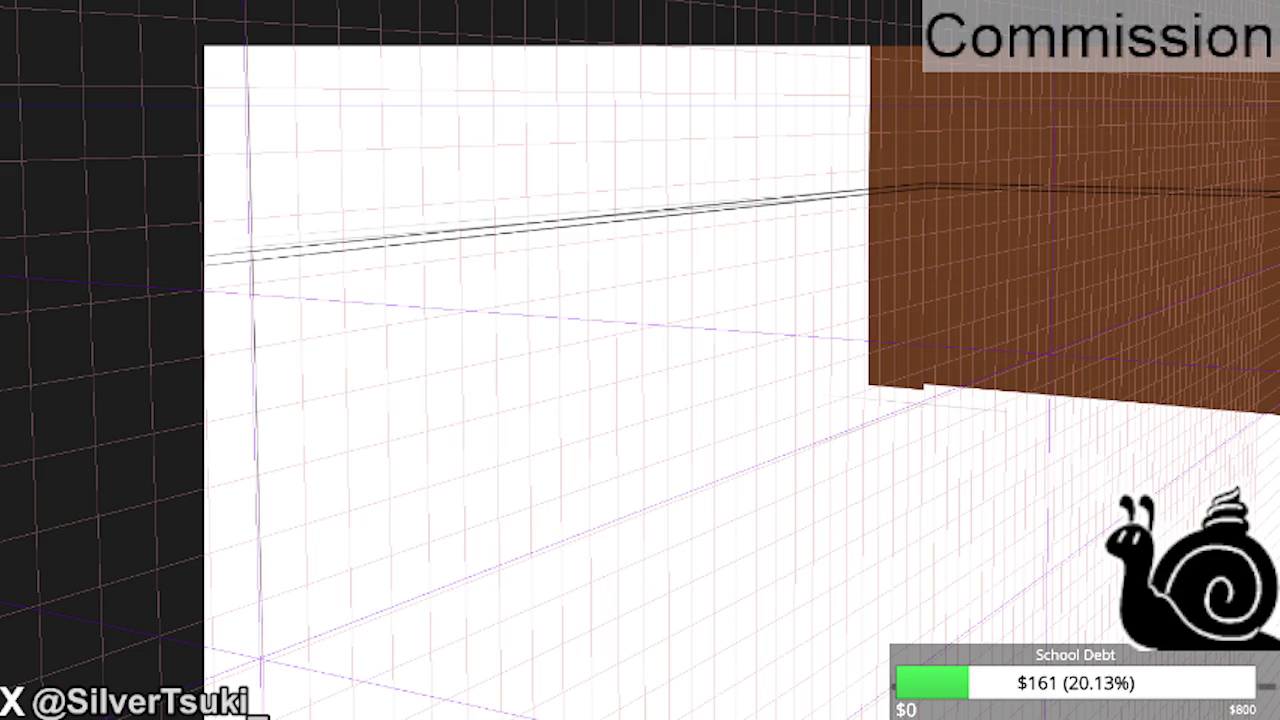
{"action": "key", "text": "ctrl+z"}
{"action": "key", "text": "ctrl+z"}
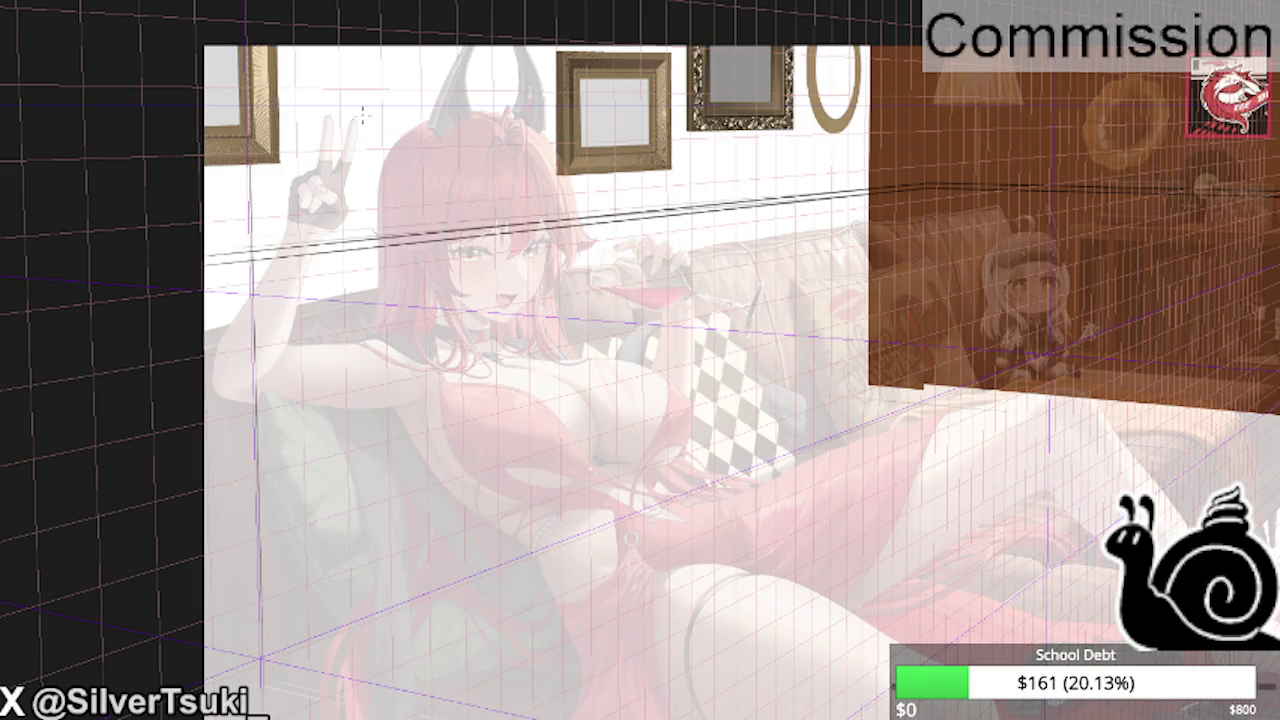
- Rule the first five vertical wood-panel lines down the back wall
{"action": "left_click_drag", "start_coordinate": [340, 76], "coordinate": [350, 600]}
{"action": "left_click_drag", "start_coordinate": [425, 246], "coordinate": [427, 480]}
{"action": "left_click", "coordinate": [432, 712], "text": "shift"}
{"action": "left_click_drag", "start_coordinate": [494, 70], "coordinate": [501, 698]}
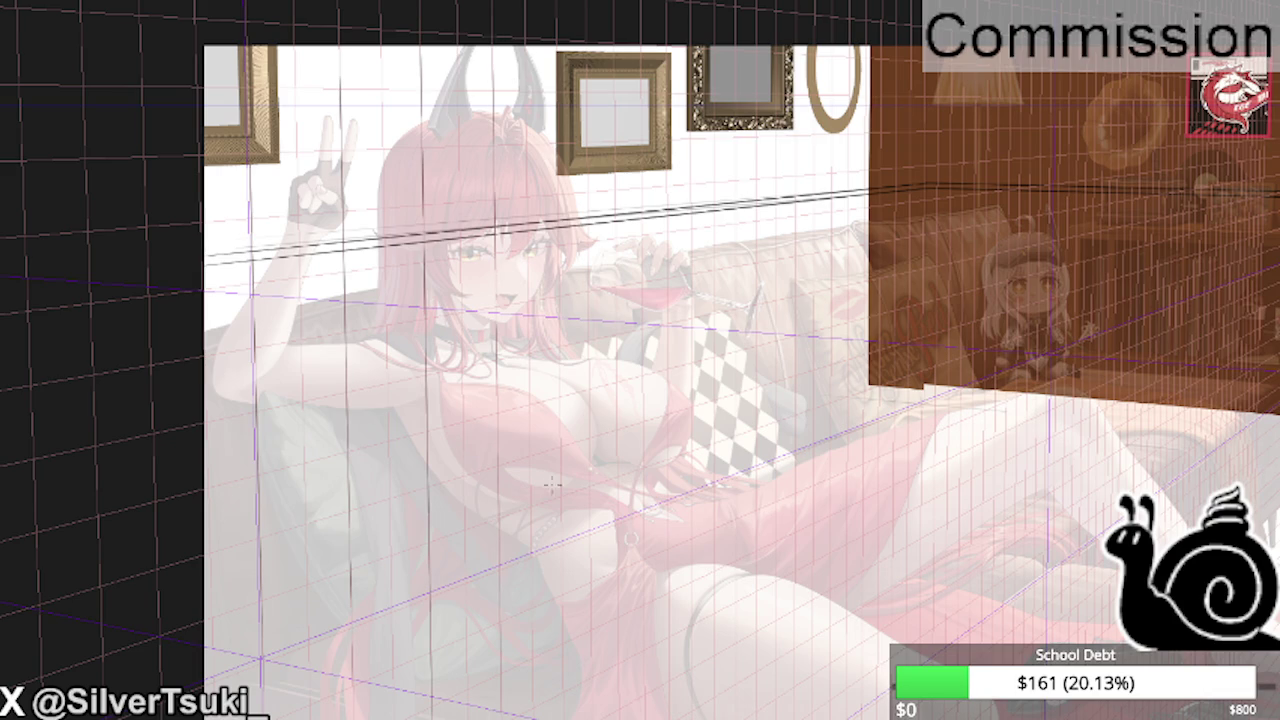
{"action": "left_click_drag", "start_coordinate": [588, 174], "coordinate": [591, 640]}
{"action": "left_click_drag", "start_coordinate": [643, 206], "coordinate": [645, 692]}
{"action": "scroll", "coordinate": [319, 146], "scroll_direction": "down", "scroll_amount": 3}
{"action": "scroll", "coordinate": [602, 146], "scroll_direction": "up", "scroll_amount": 3}
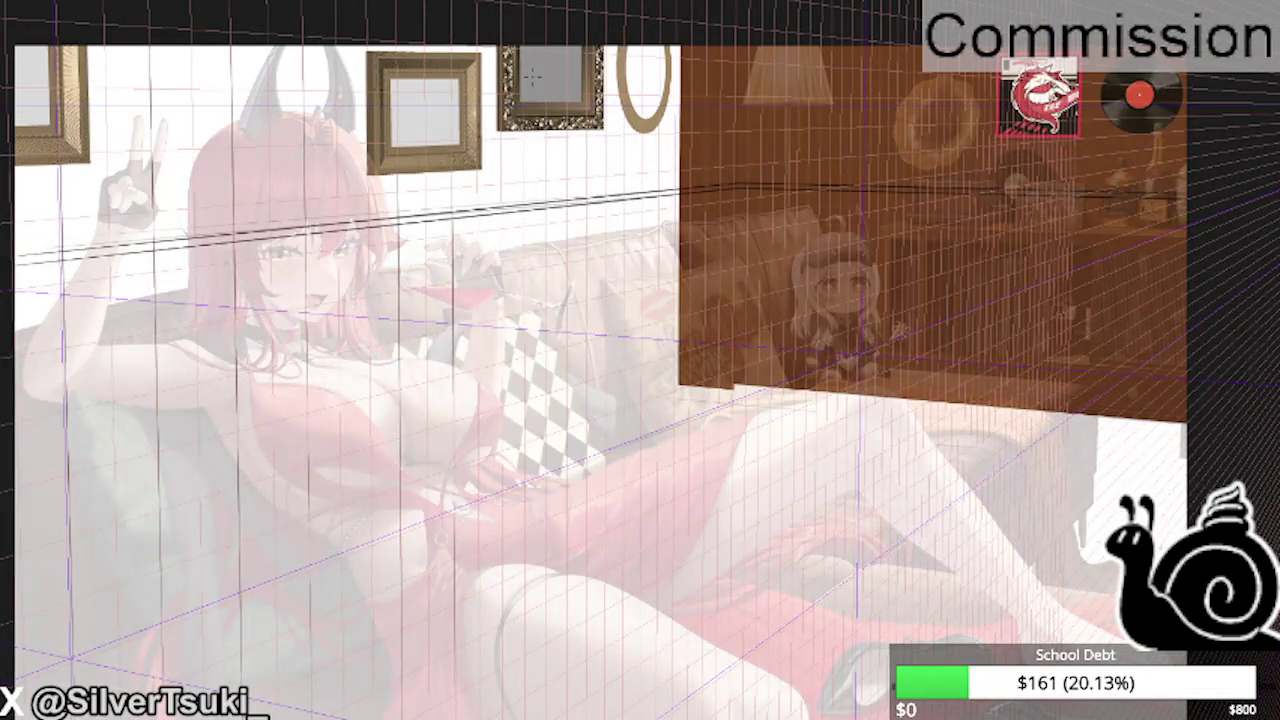
- On the flipped canvas, add closely spaced vertical panel lines, undoing and redoing to correct them
{"action": "key", "text": "m"}
{"action": "scroll", "coordinate": [640, 360], "scroll_direction": "down", "scroll_amount": 2}
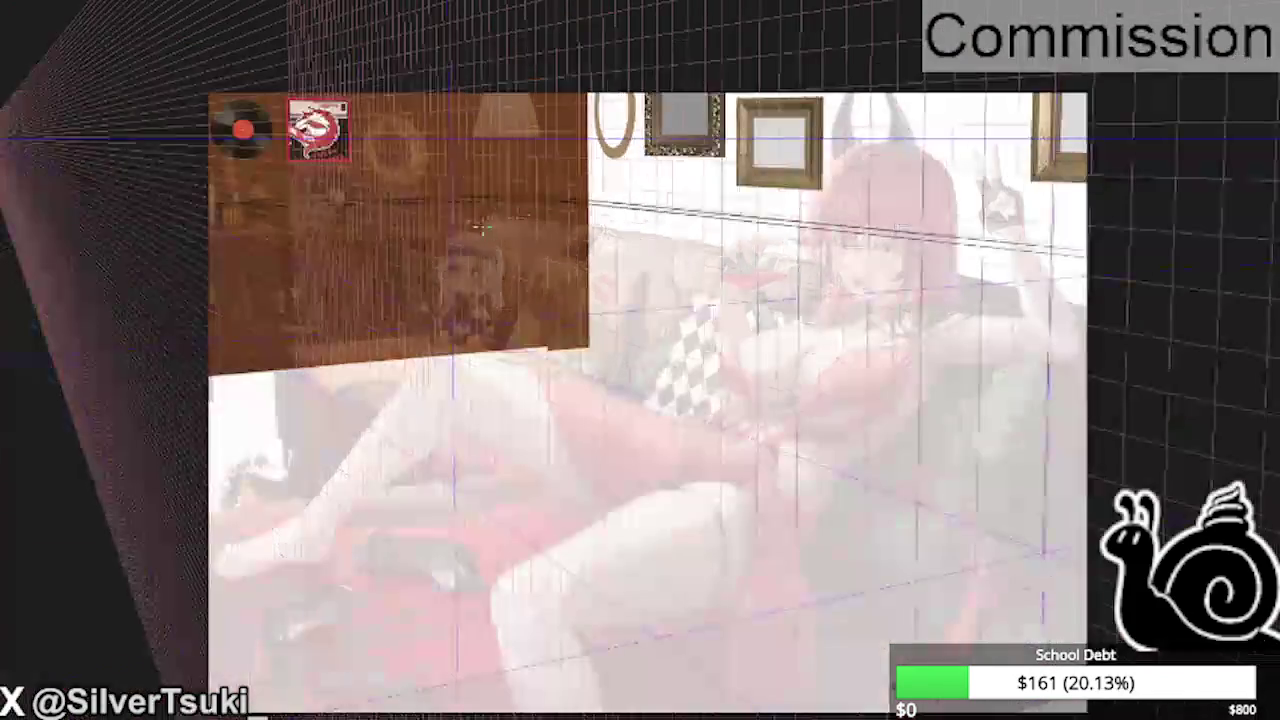
{"action": "scroll", "coordinate": [640, 360], "scroll_direction": "down", "scroll_amount": 2}
{"action": "scroll", "coordinate": [665, 176], "scroll_direction": "up", "scroll_amount": 2}
{"action": "left_click_drag", "start_coordinate": [626, 172], "coordinate": [626, 646]}
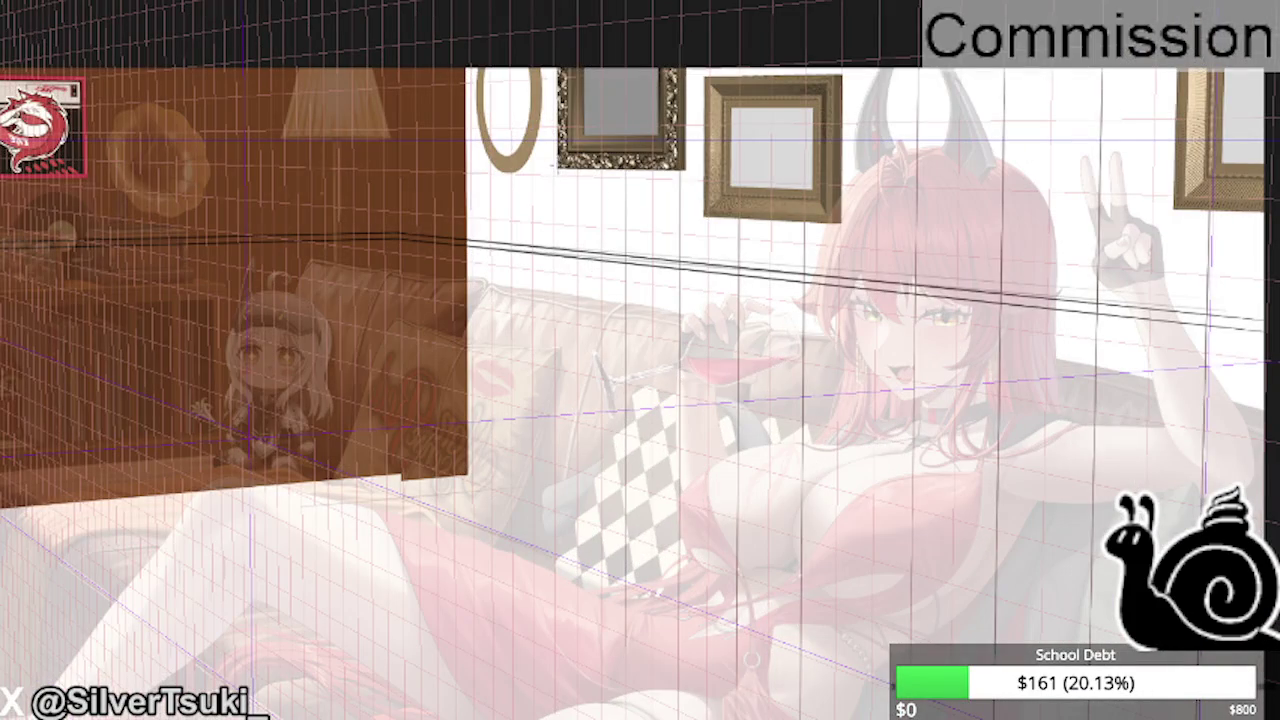
{"action": "left_click_drag", "start_coordinate": [578, 168], "coordinate": [578, 520]}
{"action": "left_click_drag", "start_coordinate": [532, 160], "coordinate": [532, 588]}
{"action": "left_click_drag", "start_coordinate": [491, 160], "coordinate": [491, 448]}
{"action": "left_click_drag", "start_coordinate": [471, 68], "coordinate": [472, 508]}
{"action": "key", "text": "ctrl+z"}
{"action": "key", "text": "ctrl+z"}
{"action": "key", "text": "ctrl+z"}
{"action": "key", "text": "ctrl+z"}
{"action": "key", "text": "ctrl+z"}
{"action": "key", "text": "ctrl+z"}
{"action": "key", "text": "ctrl+z"}
{"action": "key", "text": "ctrl+z"}
{"action": "key", "text": "ctrl+z"}
{"action": "scroll", "coordinate": [356, 216], "scroll_direction": "down", "scroll_amount": 2}
{"action": "key", "text": "ctrl+z"}
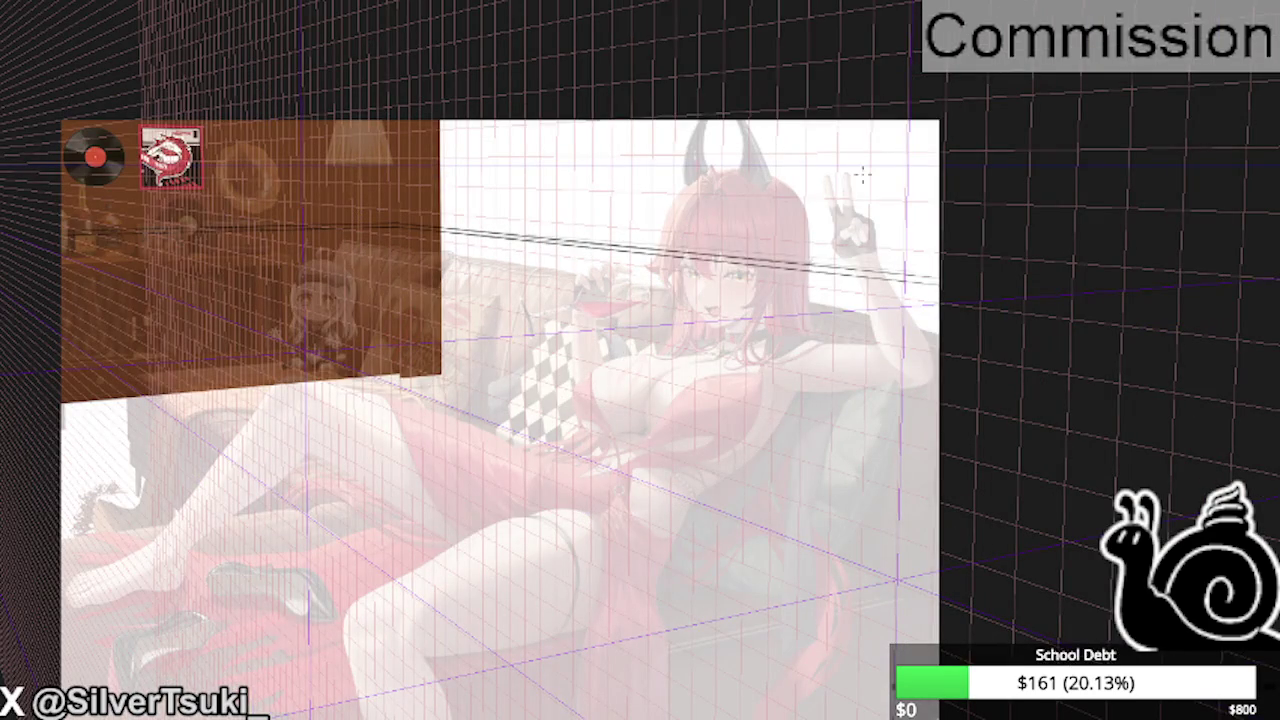
{"action": "key", "text": "ctrl+y"}
{"action": "scroll", "coordinate": [792, 206], "scroll_direction": "down", "scroll_amount": 2}
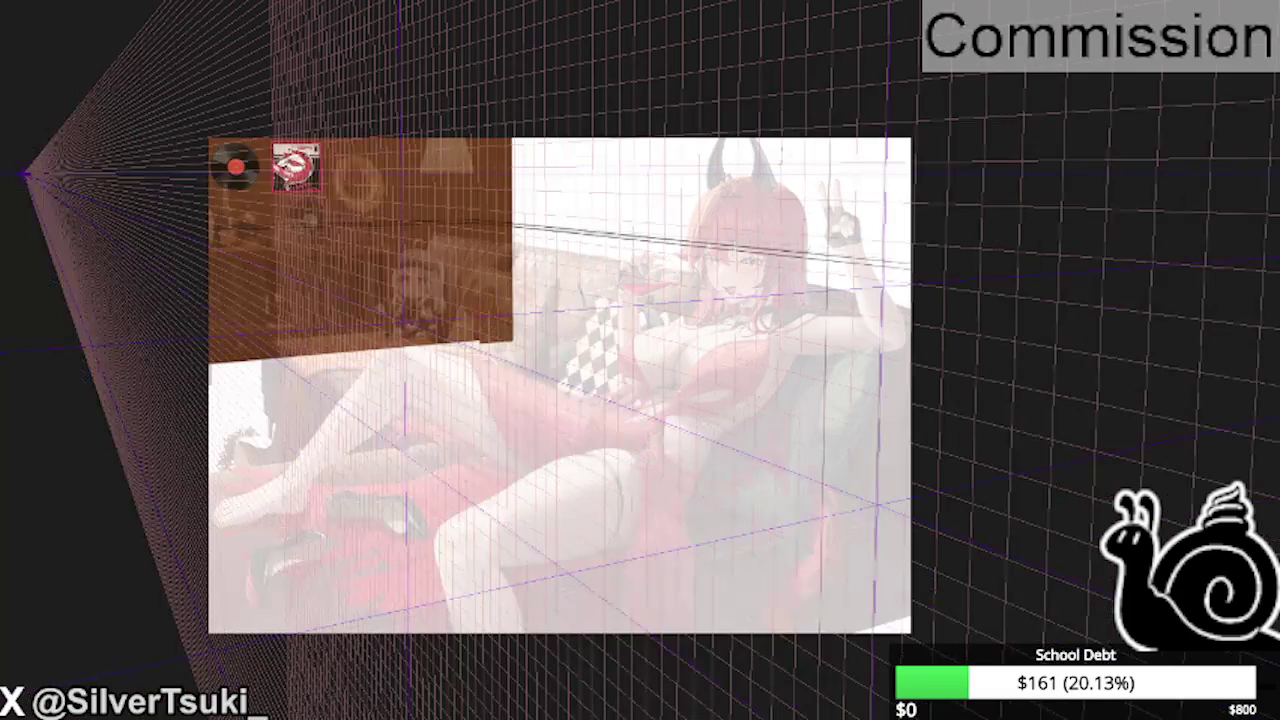
{"action": "key", "text": "ctrl+z"}
{"action": "key", "text": "ctrl+y"}
{"action": "key", "text": "ctrl+y"}
- Add seven more vertical panel lines across the wall, full-height and short
{"action": "left_click_drag", "start_coordinate": [697, 100], "coordinate": [698, 632]}
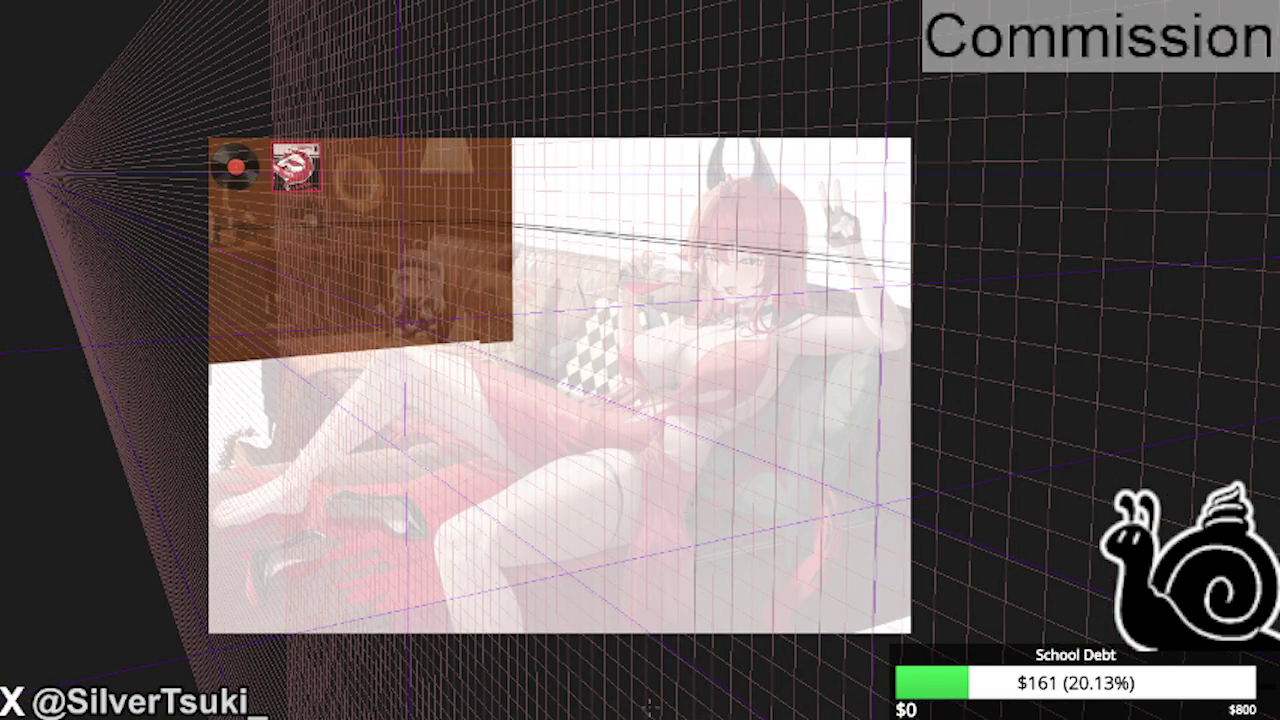
{"action": "left_click_drag", "start_coordinate": [664, 118], "coordinate": [664, 504]}
{"action": "scroll", "coordinate": [549, 307], "scroll_direction": "up", "scroll_amount": 1}
{"action": "left_click_drag", "start_coordinate": [654, 98], "coordinate": [654, 560]}
{"action": "left_click_drag", "start_coordinate": [619, 190], "coordinate": [619, 602]}
{"action": "mouse_move", "coordinate": [587, 96]}
{"action": "left_mouse_down"}
{"action": "mouse_move", "coordinate": [586, 714]}
{"action": "mouse_move", "coordinate": [558, 648]}
{"action": "left_mouse_up"}
{"action": "left_click_drag", "start_coordinate": [529, 100], "coordinate": [533, 694]}
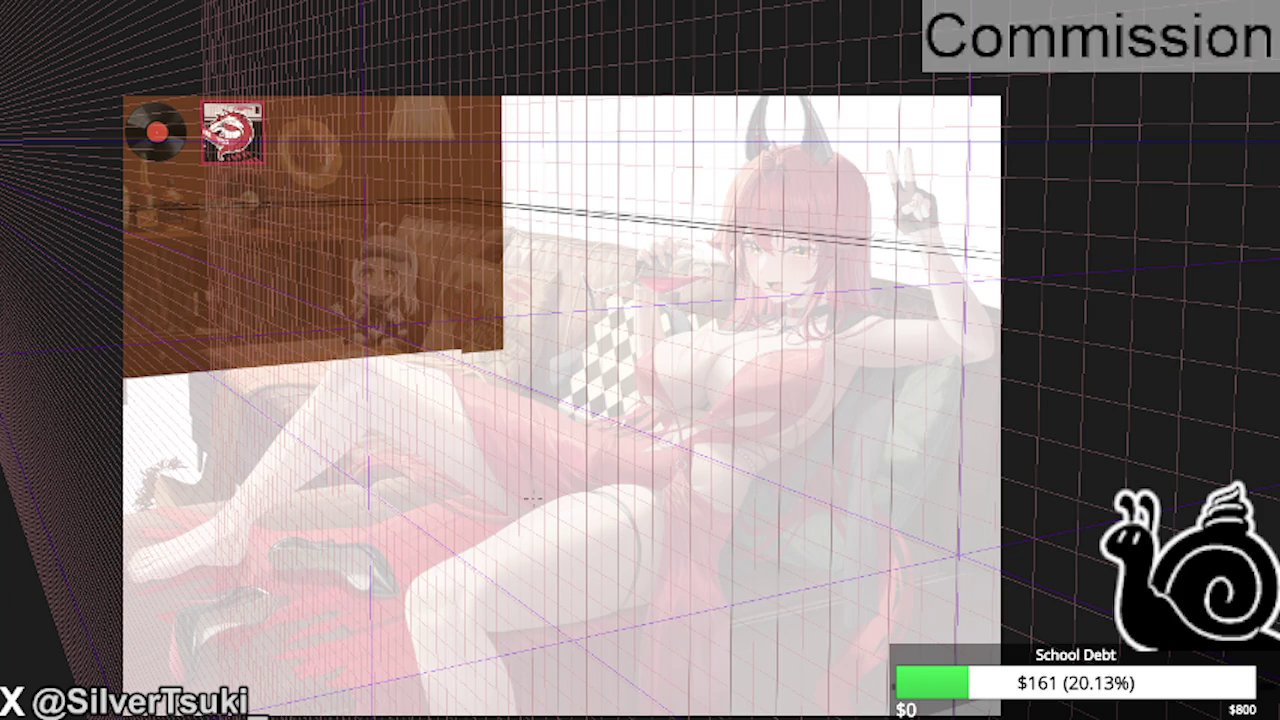
{"action": "left_click_drag", "start_coordinate": [505, 102], "coordinate": [506, 528]}
{"action": "scroll", "coordinate": [491, 131], "scroll_direction": "up", "scroll_amount": 2}
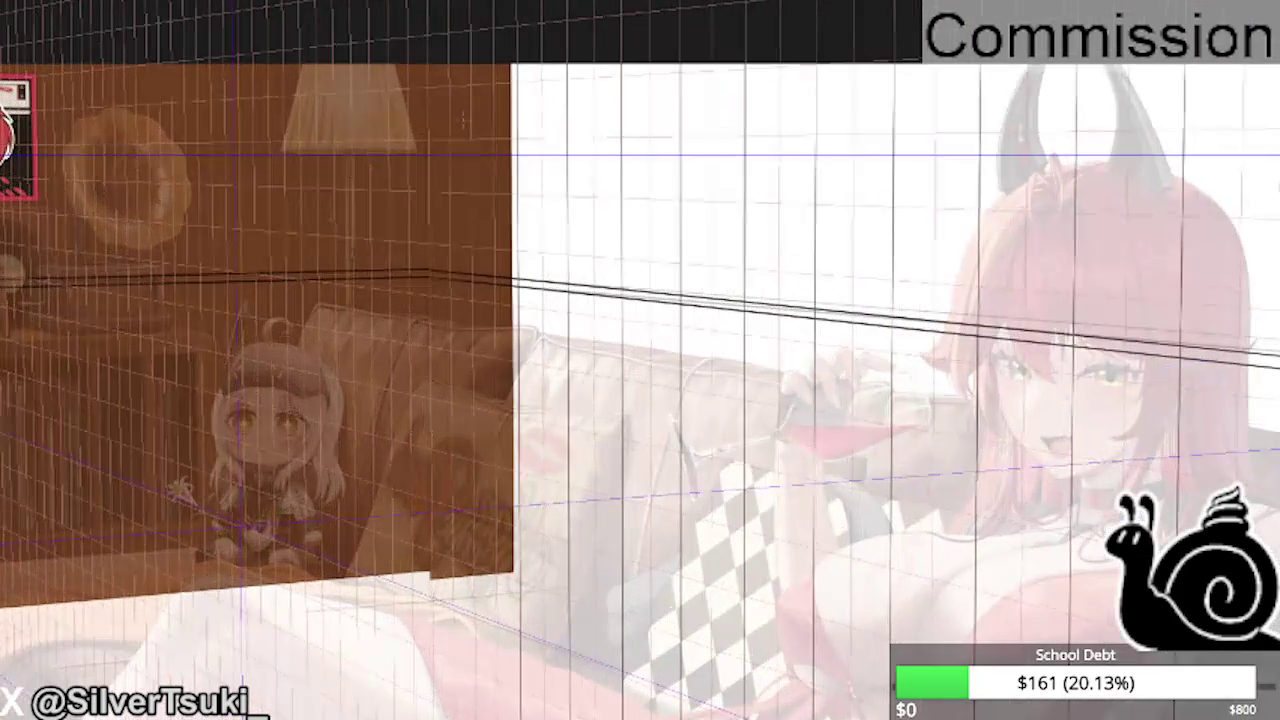
{"action": "scroll", "coordinate": [474, 103], "scroll_direction": "down", "scroll_amount": 1}
{"action": "scroll", "coordinate": [474, 103], "scroll_direction": "down", "scroll_amount": 2}
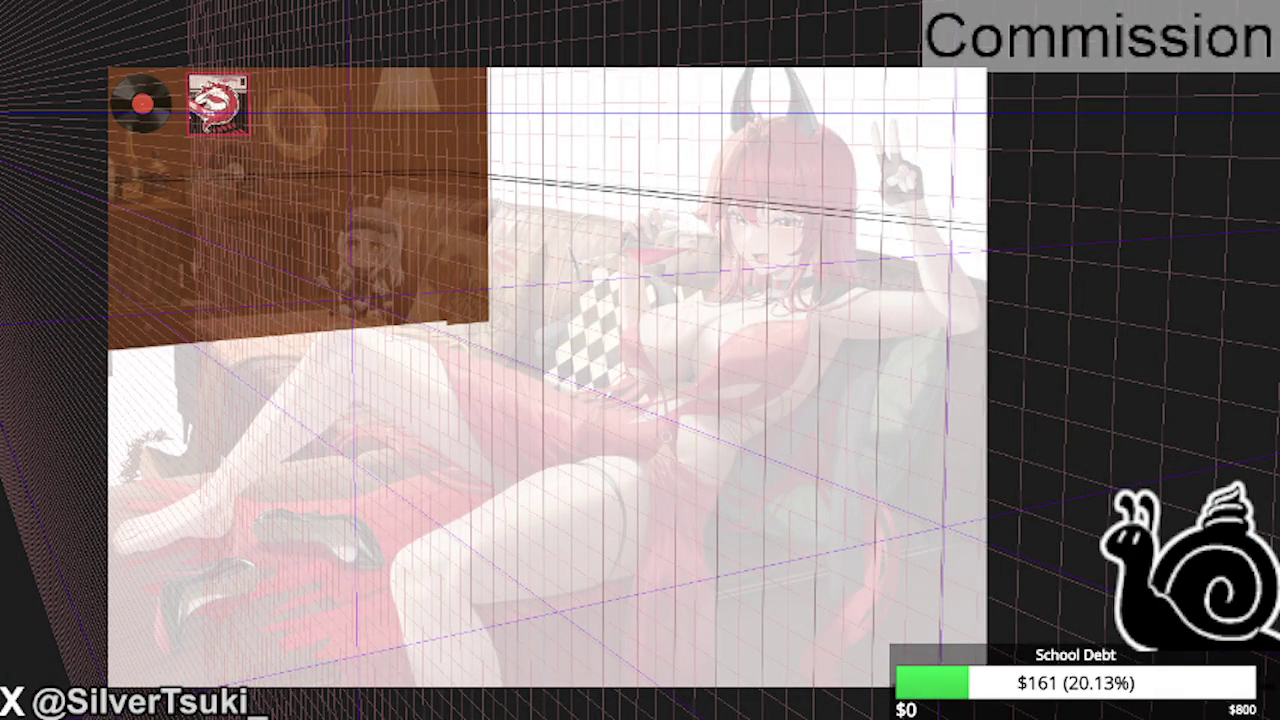
{"action": "scroll", "coordinate": [376, 76], "scroll_direction": "up", "scroll_amount": 2}
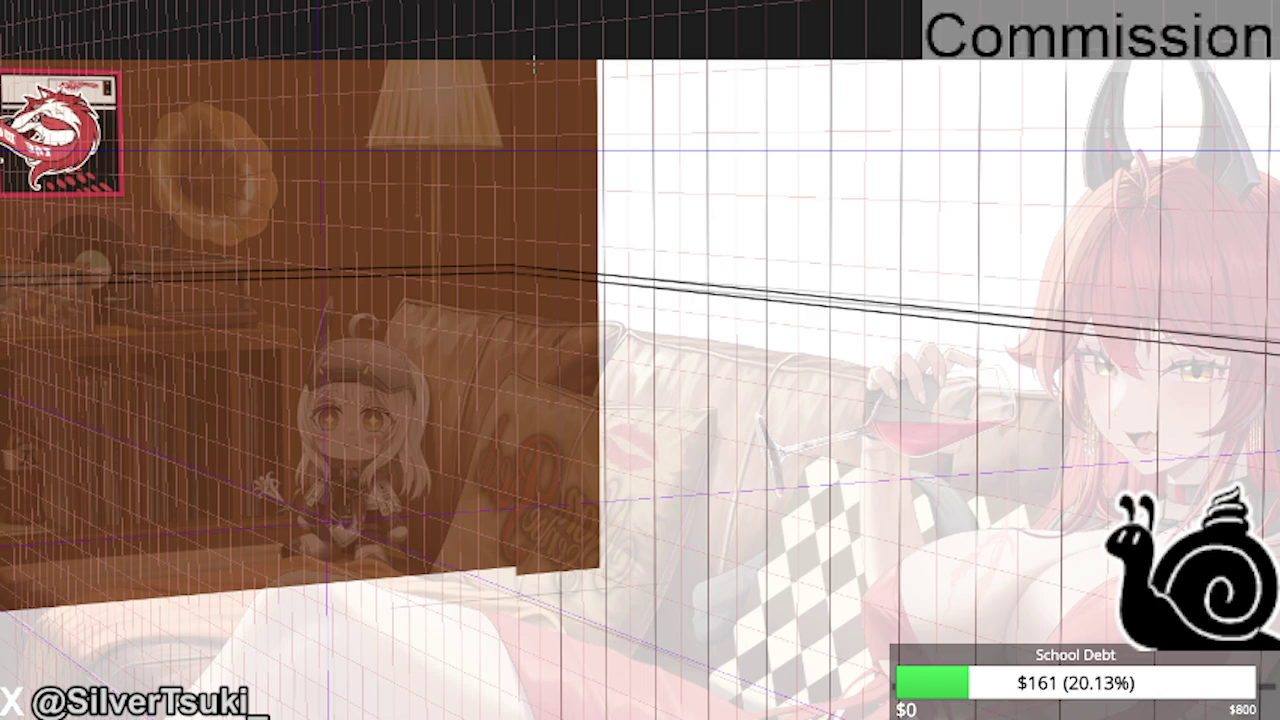
{"action": "scroll", "coordinate": [601, 443], "scroll_direction": "up", "scroll_amount": 2}
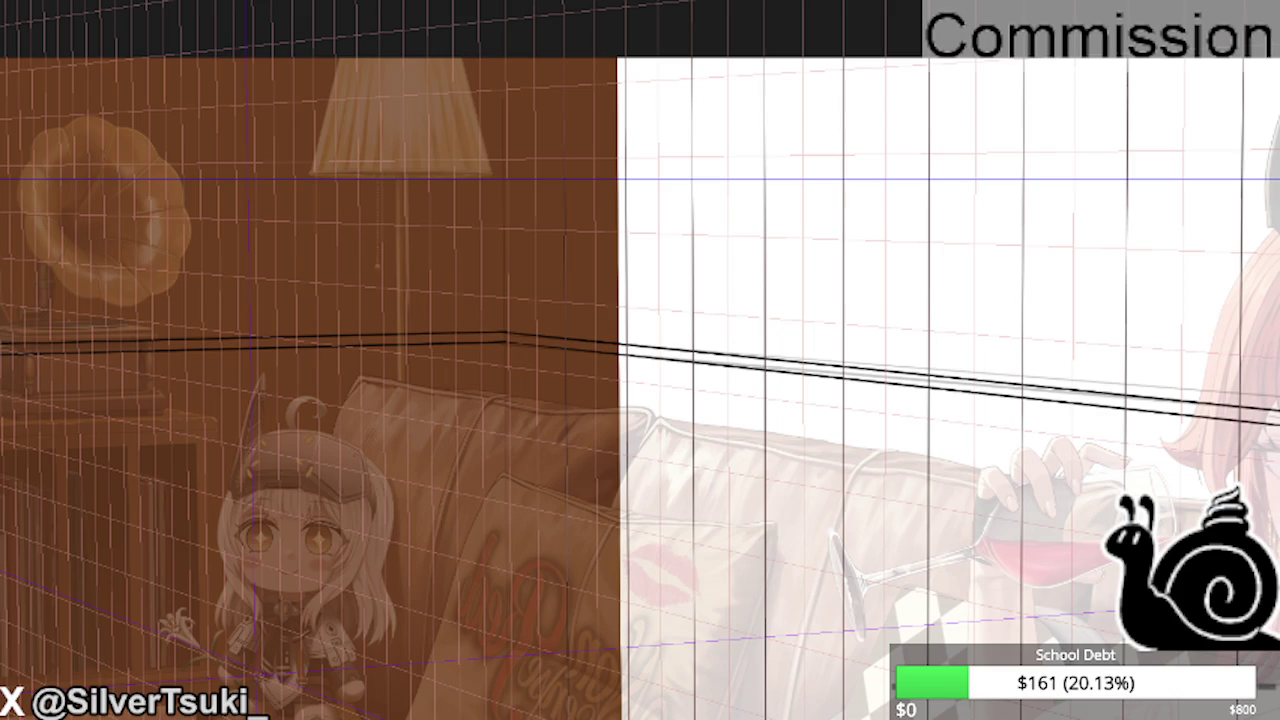
{"action": "scroll", "coordinate": [539, 173], "scroll_direction": "up", "scroll_amount": 2}
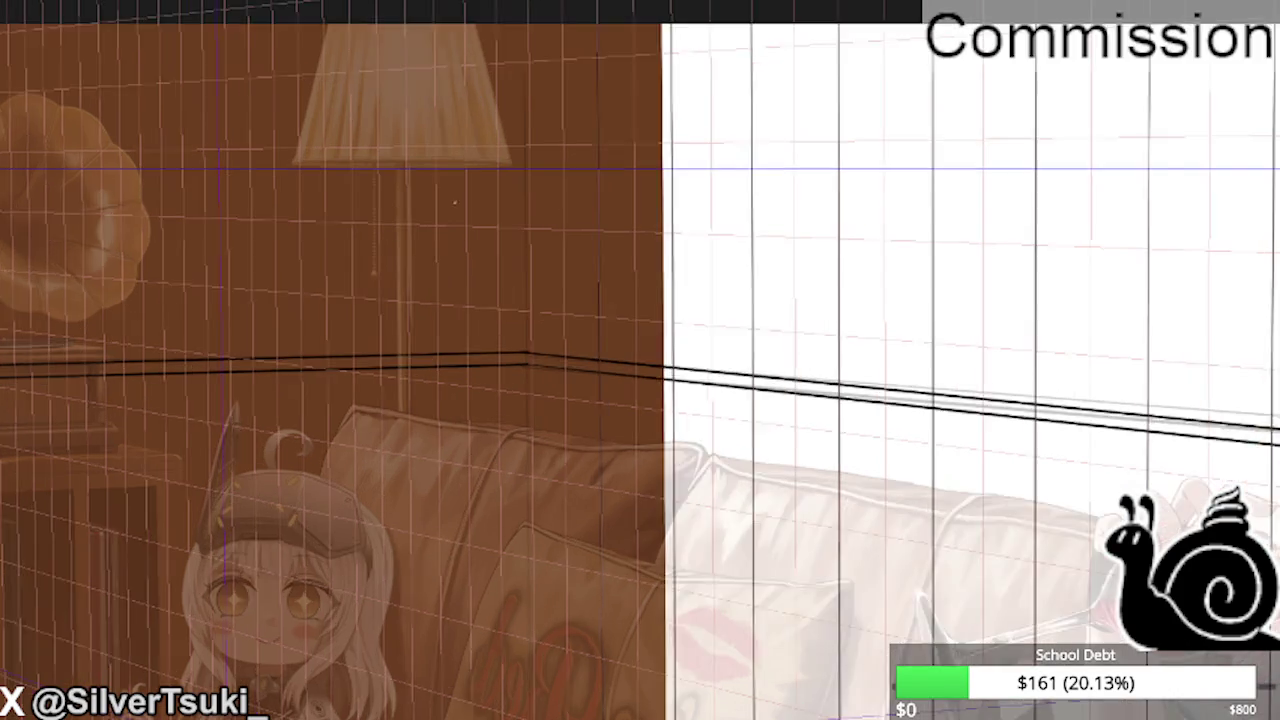
{"action": "scroll", "coordinate": [500, 171], "scroll_direction": "up", "scroll_amount": 2}
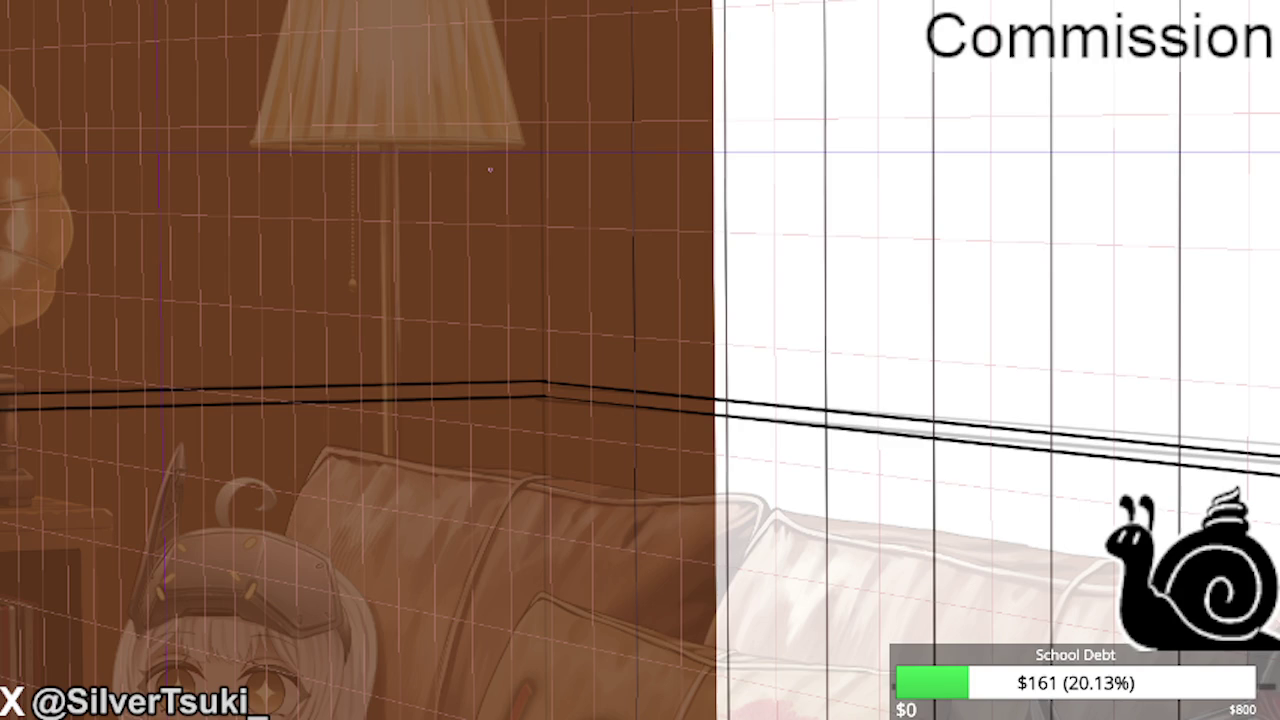
{"action": "scroll", "coordinate": [545, 240], "scroll_direction": "up", "scroll_amount": 3}
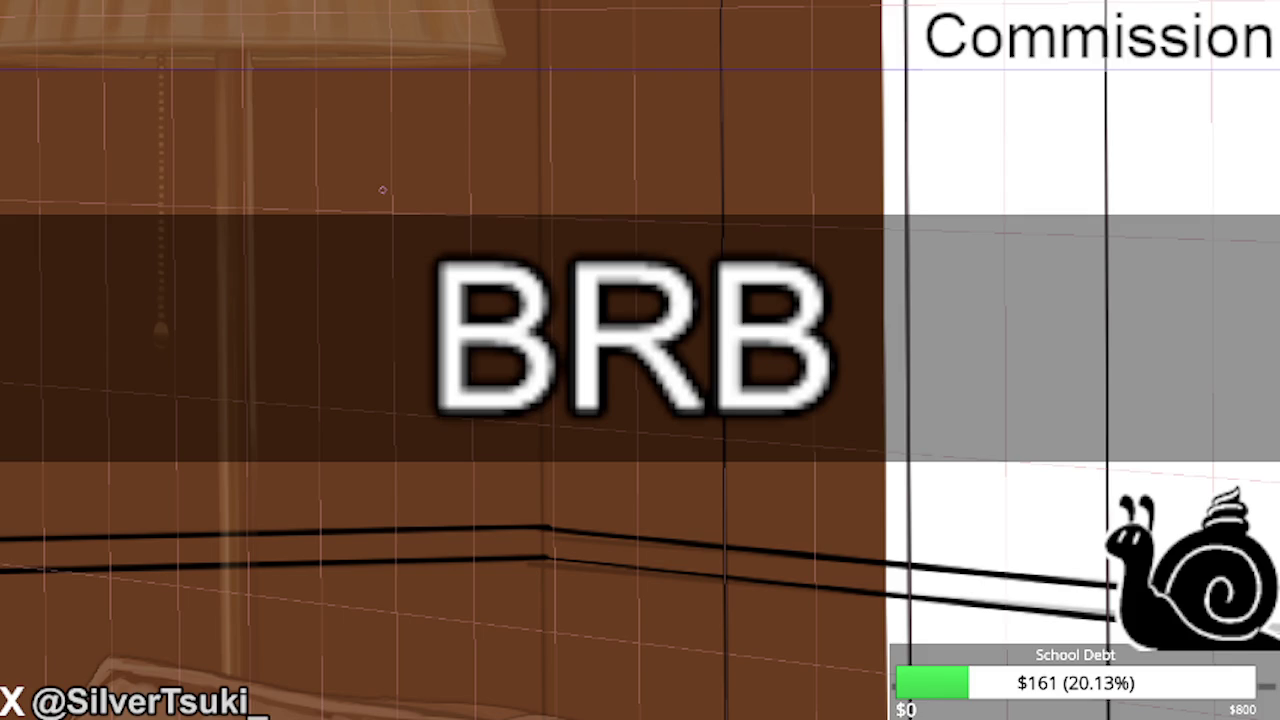
{"action": "scroll", "coordinate": [500, 368], "scroll_direction": "down", "scroll_amount": 1}
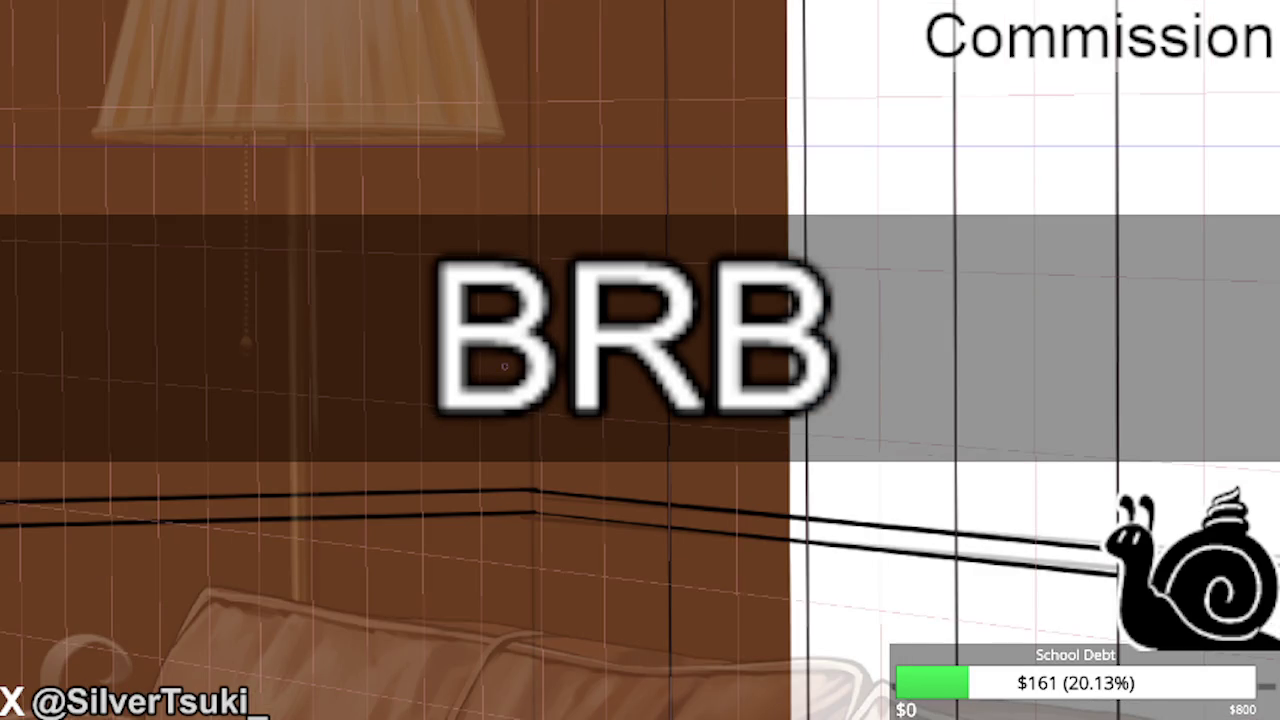
- Start a free transform (Ctrl+T) on the brown wall layer to refit it
{"action": "scroll", "coordinate": [504, 366], "scroll_direction": "down", "scroll_amount": 1}
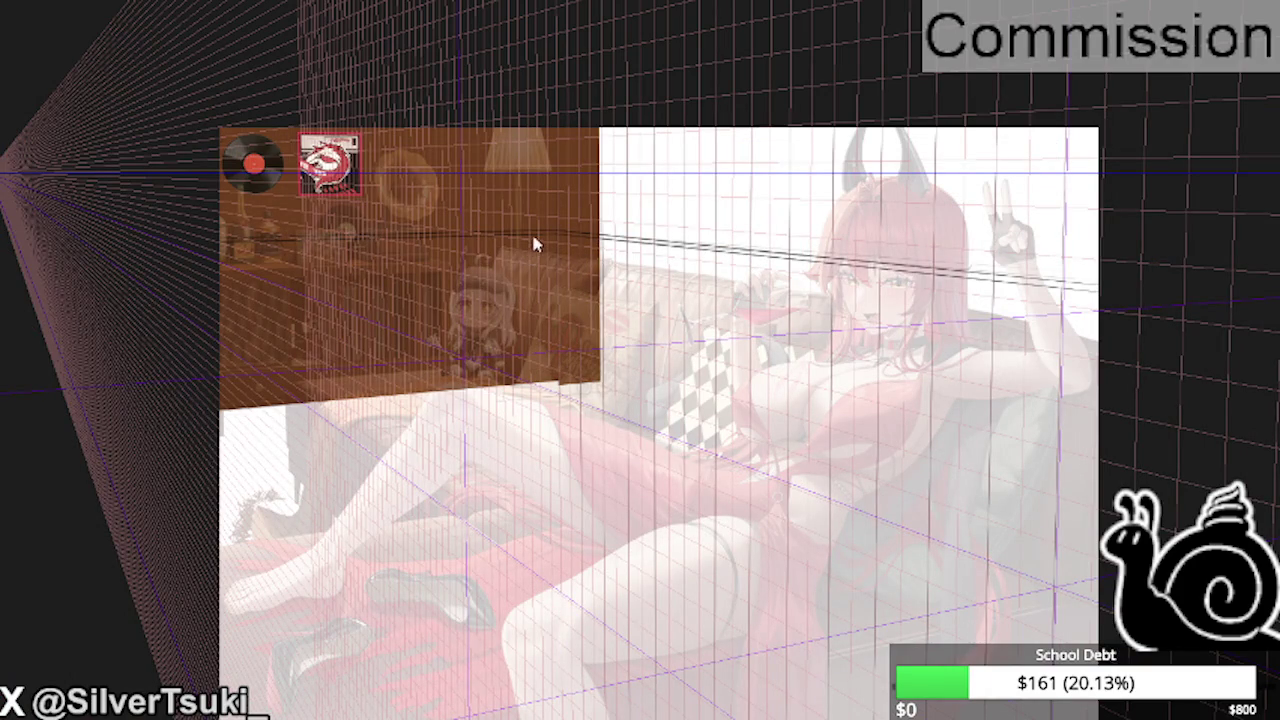
{"action": "key", "text": "ctrl+t"}
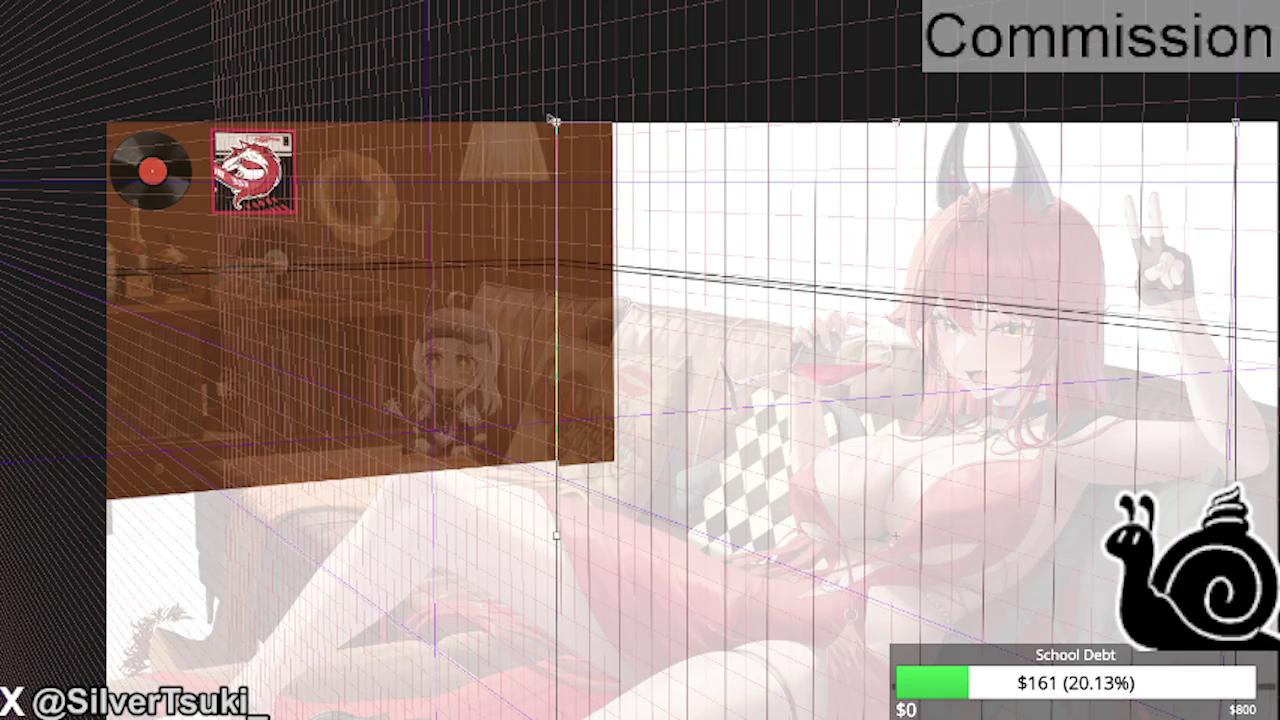
{"action": "scroll", "coordinate": [557, 124], "scroll_direction": "up", "scroll_amount": 5}
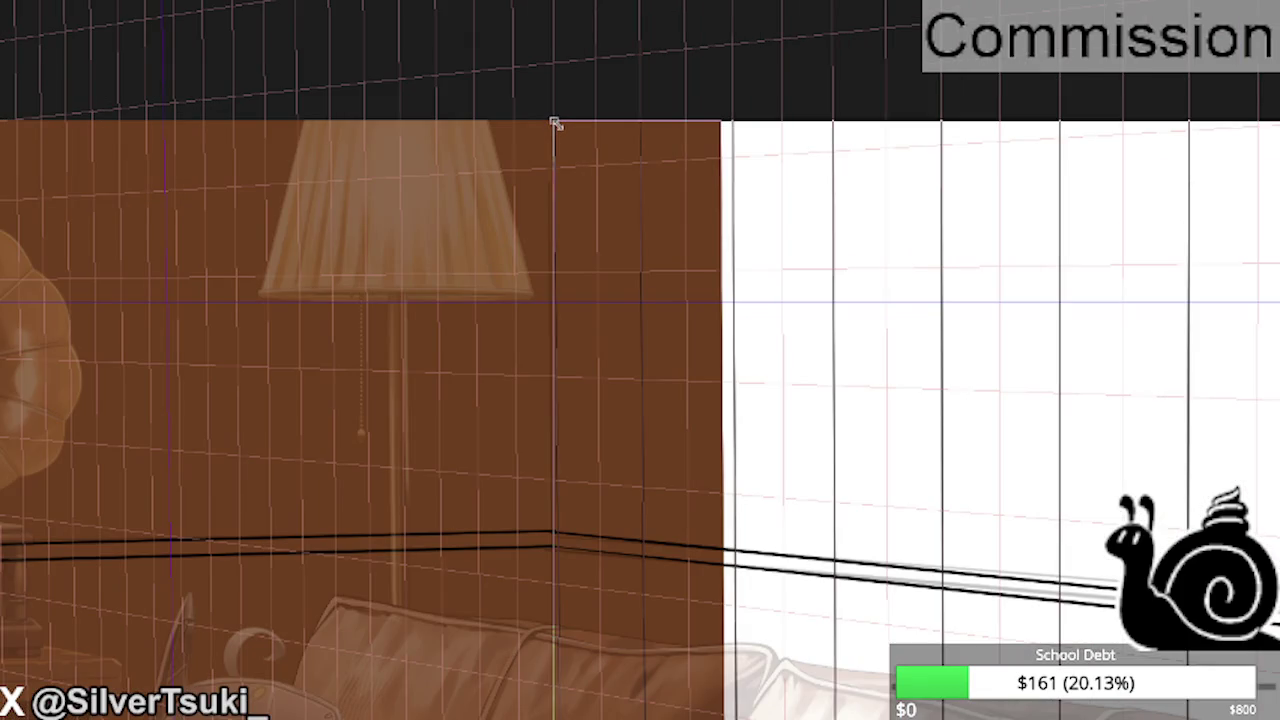
{"action": "scroll", "coordinate": [551, 121], "scroll_direction": "up", "scroll_amount": 2}
{"action": "scroll", "coordinate": [553, 119], "scroll_direction": "up", "scroll_amount": 4}
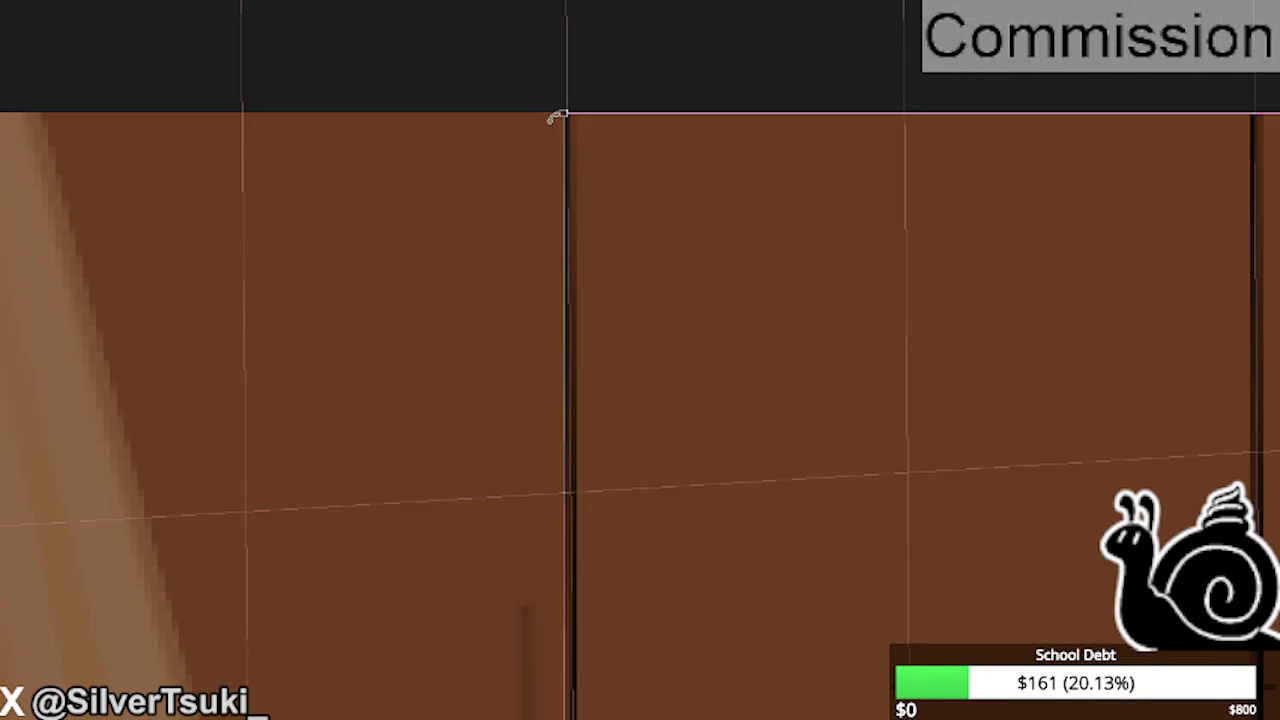
{"action": "scroll", "coordinate": [562, 112], "scroll_direction": "down", "scroll_amount": 3}
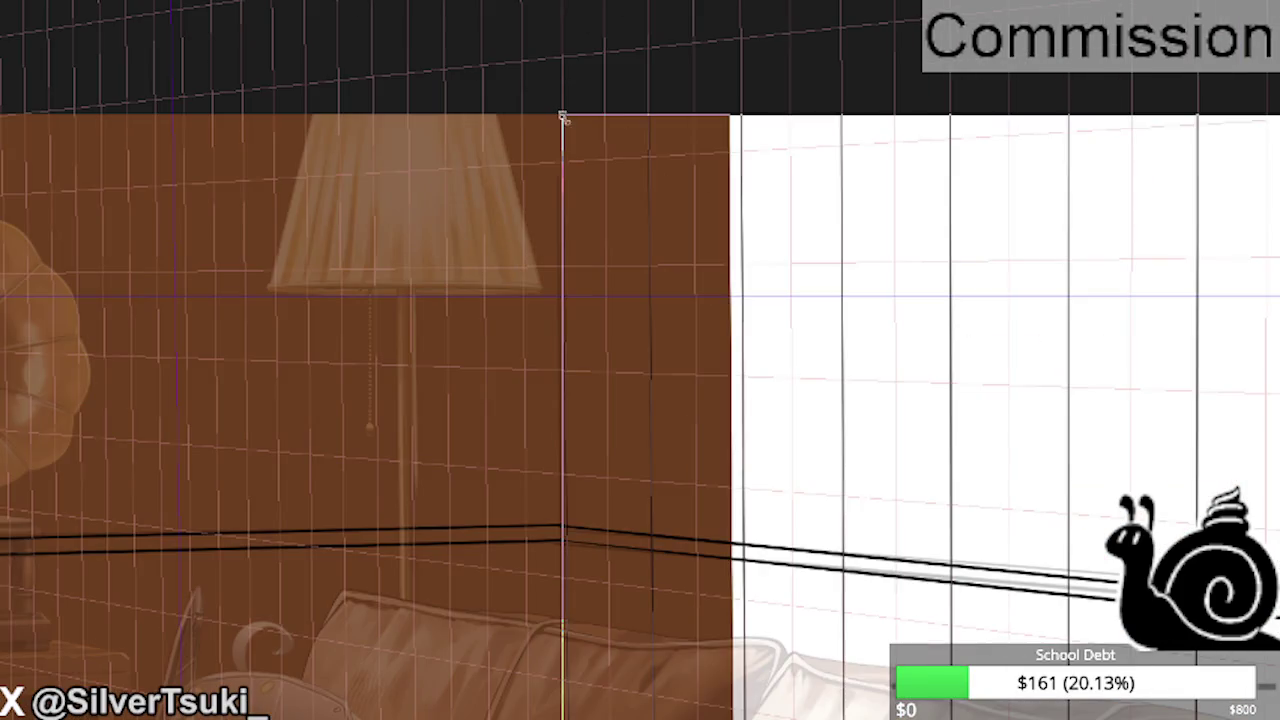
{"action": "scroll", "coordinate": [560, 112], "scroll_direction": "up", "scroll_amount": 2}
{"action": "scroll", "coordinate": [560, 112], "scroll_direction": "down", "scroll_amount": 2}
{"action": "scroll", "coordinate": [560, 112], "scroll_direction": "up", "scroll_amount": 3}
{"action": "scroll", "coordinate": [574, 297], "scroll_direction": "down", "scroll_amount": 1}
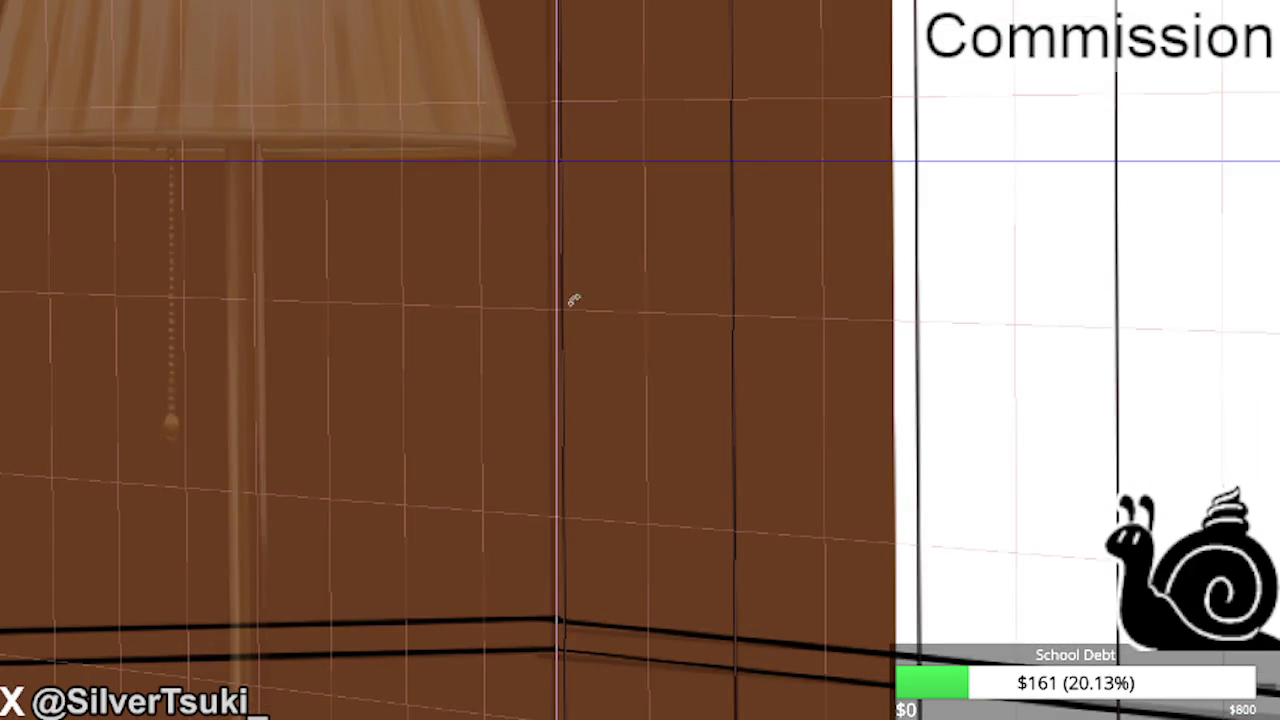
{"action": "scroll", "coordinate": [577, 263], "scroll_direction": "up", "scroll_amount": 2}
{"action": "scroll", "coordinate": [566, 286], "scroll_direction": "down", "scroll_amount": 2}
{"action": "scroll", "coordinate": [559, 89], "scroll_direction": "down", "scroll_amount": 1}
{"action": "scroll", "coordinate": [559, 89], "scroll_direction": "up", "scroll_amount": 1}
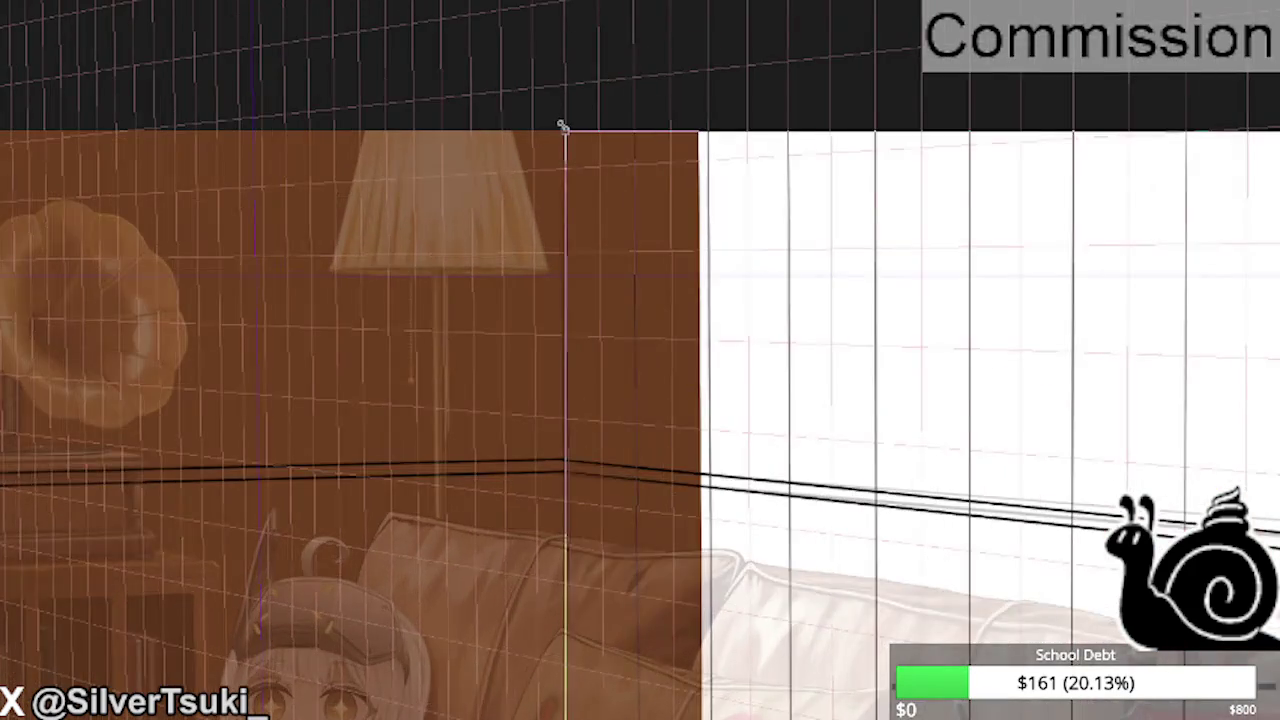
{"action": "scroll", "coordinate": [560, 92], "scroll_direction": "up", "scroll_amount": 3}
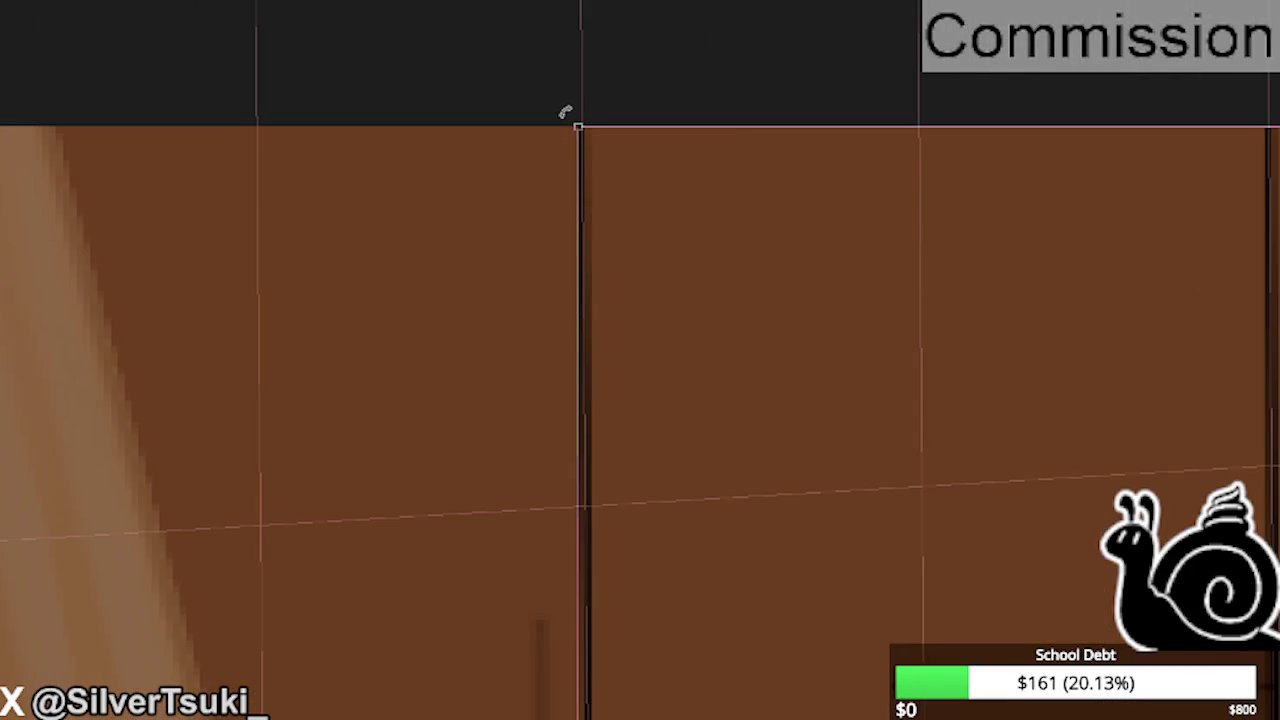
- Pull the brown wall's top corner onto the room's corner line, fine-tune it, and commit
{"action": "left_click_drag", "start_coordinate": [577, 123], "coordinate": [528, 80]}
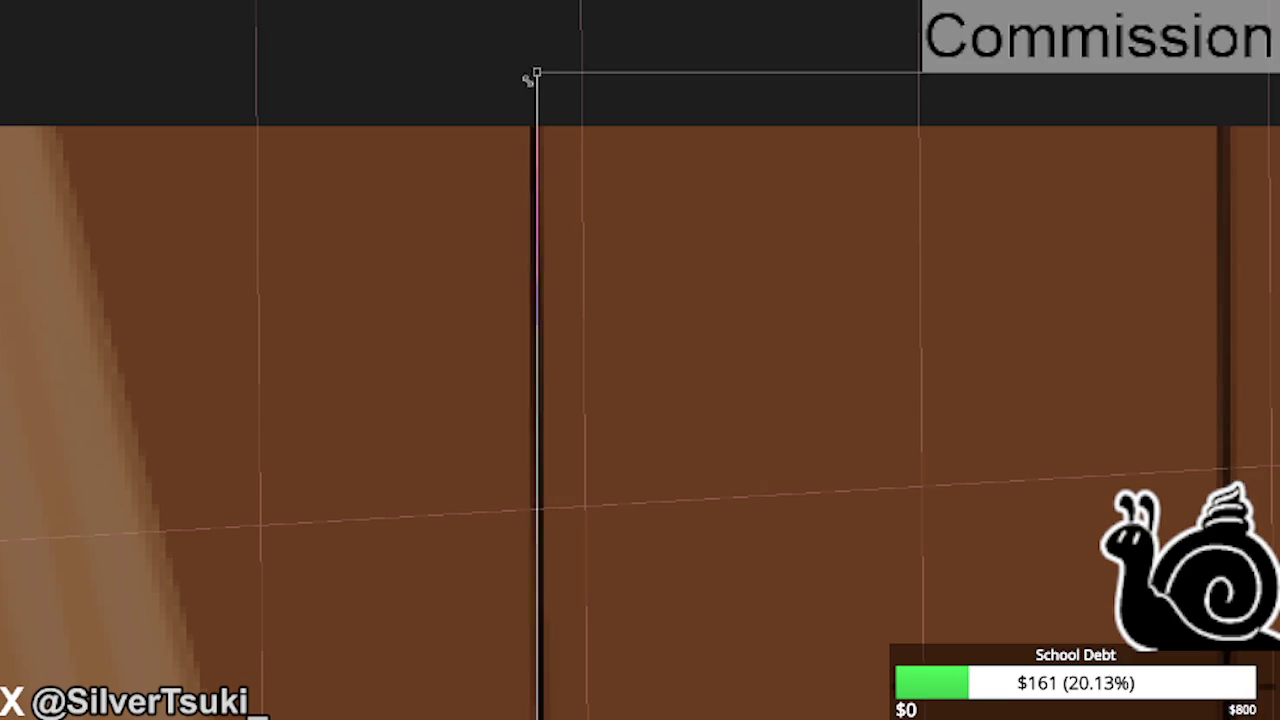
{"action": "scroll", "coordinate": [530, 85], "scroll_direction": "down", "scroll_amount": 2}
{"action": "scroll", "coordinate": [534, 123], "scroll_direction": "down", "scroll_amount": 1}
{"action": "scroll", "coordinate": [535, 130], "scroll_direction": "down", "scroll_amount": 1}
{"action": "scroll", "coordinate": [528, 108], "scroll_direction": "up", "scroll_amount": 4}
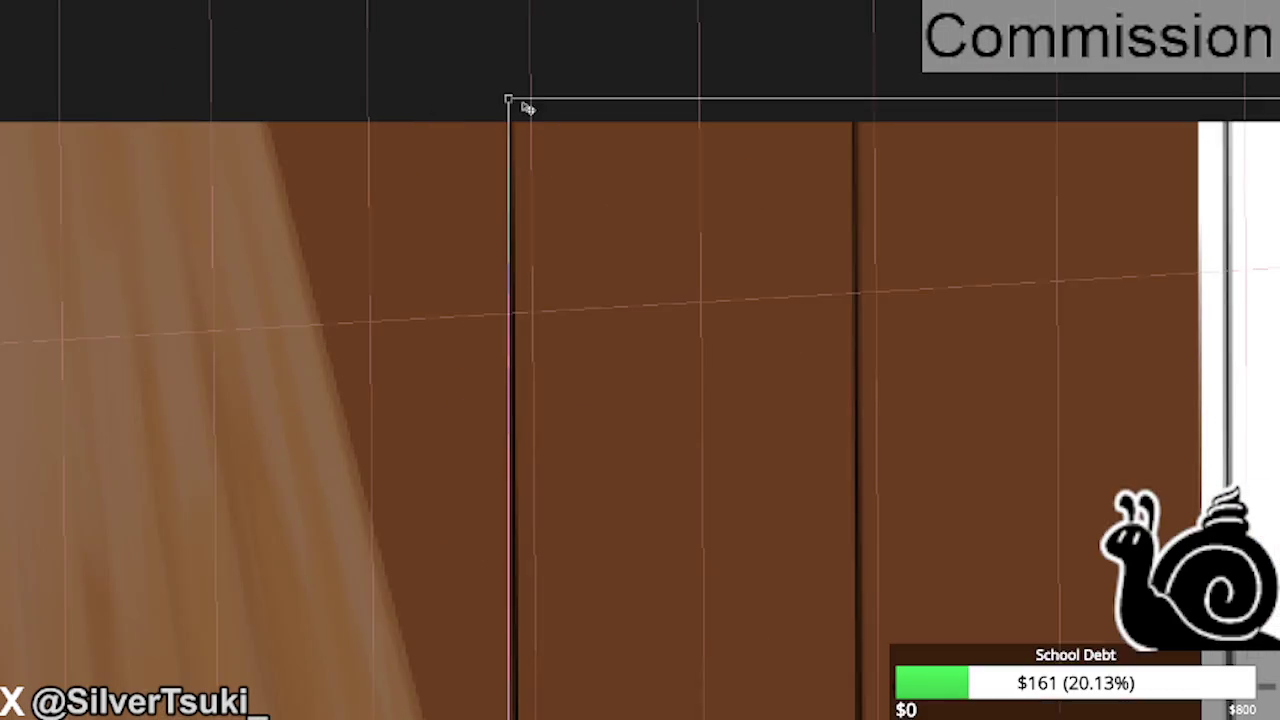
{"action": "scroll", "coordinate": [525, 107], "scroll_direction": "down", "scroll_amount": 1}
{"action": "scroll", "coordinate": [515, 106], "scroll_direction": "down", "scroll_amount": 1}
{"action": "scroll", "coordinate": [514, 106], "scroll_direction": "down", "scroll_amount": 1}
{"action": "left_click_drag", "start_coordinate": [513, 110], "coordinate": [514, 113]}
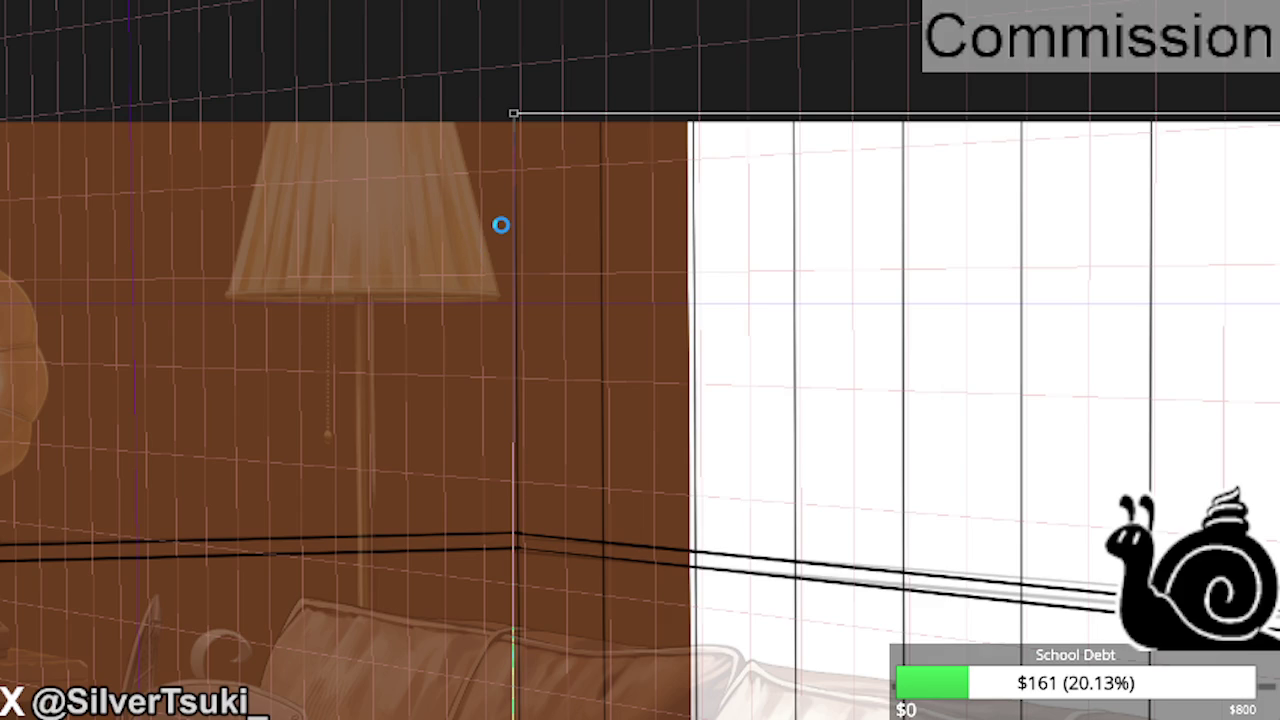
{"action": "key", "text": "Return"}
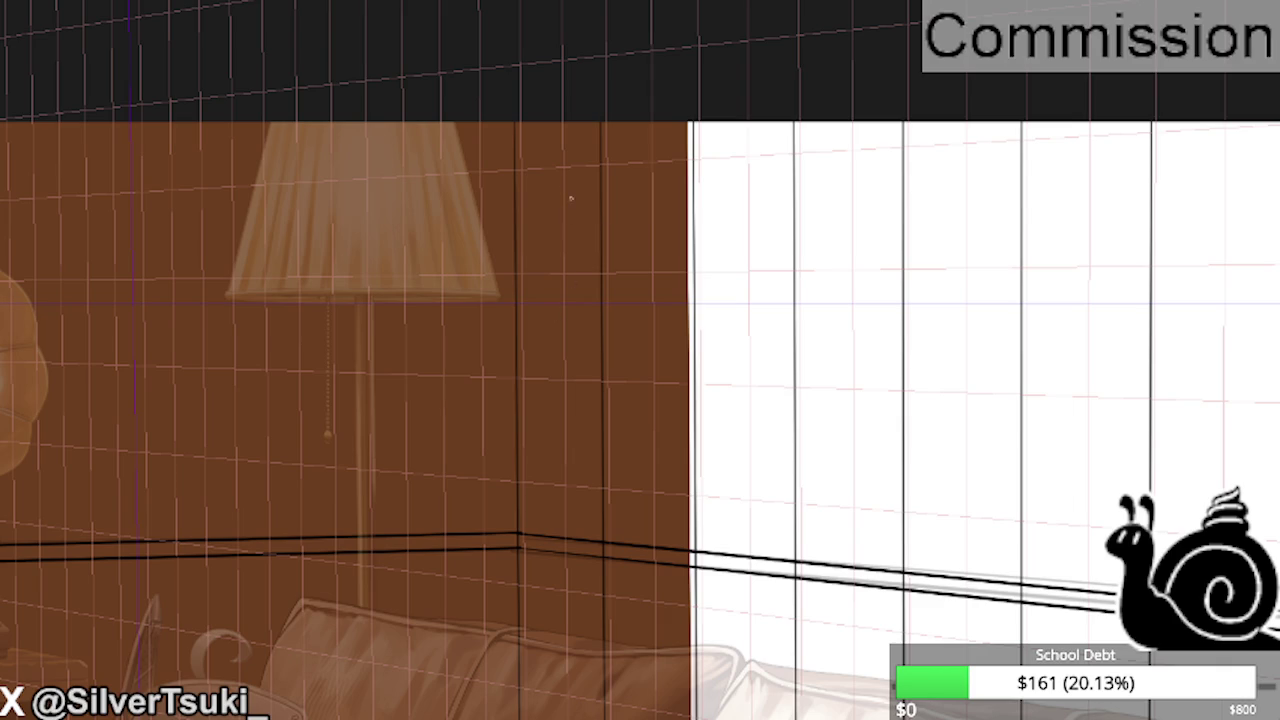
{"action": "scroll", "coordinate": [506, 137], "scroll_direction": "up", "scroll_amount": 3}
- Mirror the canvas view, then hide and restore the vertical panel lines to compare
{"action": "scroll", "coordinate": [506, 137], "scroll_direction": "down", "scroll_amount": 3}
{"action": "scroll", "coordinate": [518, 298], "scroll_direction": "down", "scroll_amount": 1}
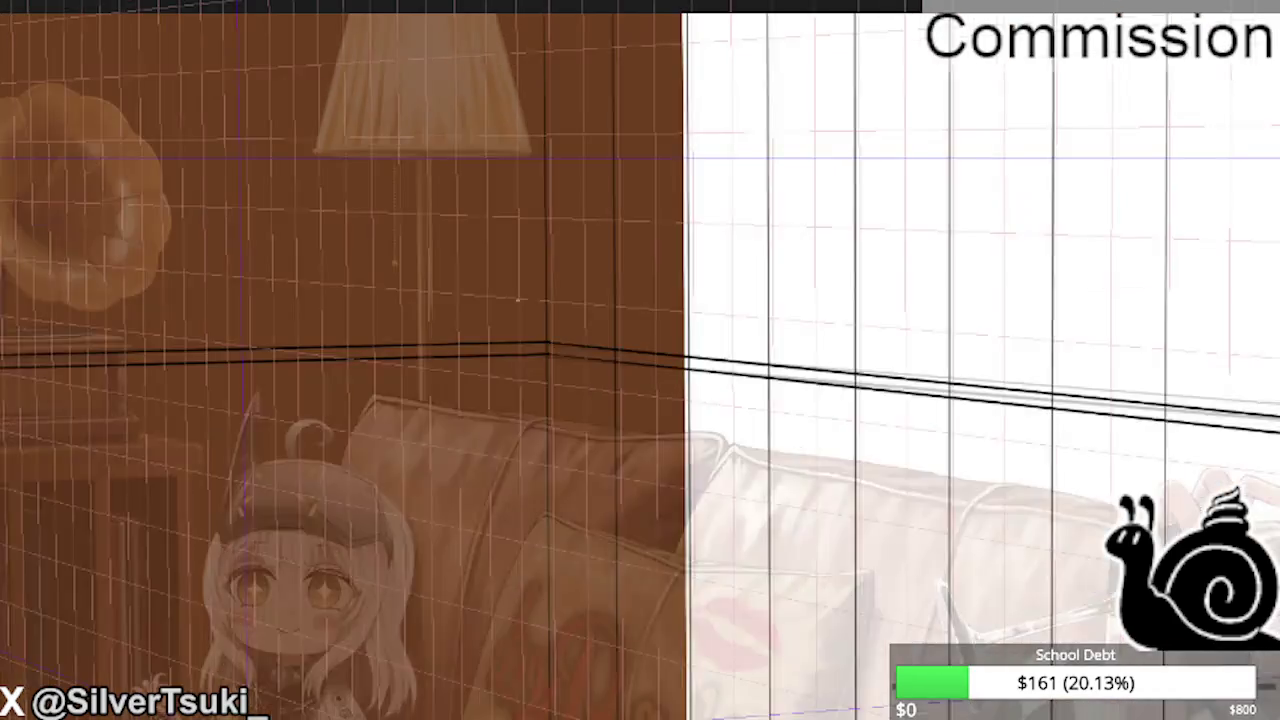
{"action": "key", "text": "m"}
{"action": "scroll", "coordinate": [709, 366], "scroll_direction": "up", "scroll_amount": 5}
{"action": "scroll", "coordinate": [1228, 450], "scroll_direction": "down", "scroll_amount": 1}
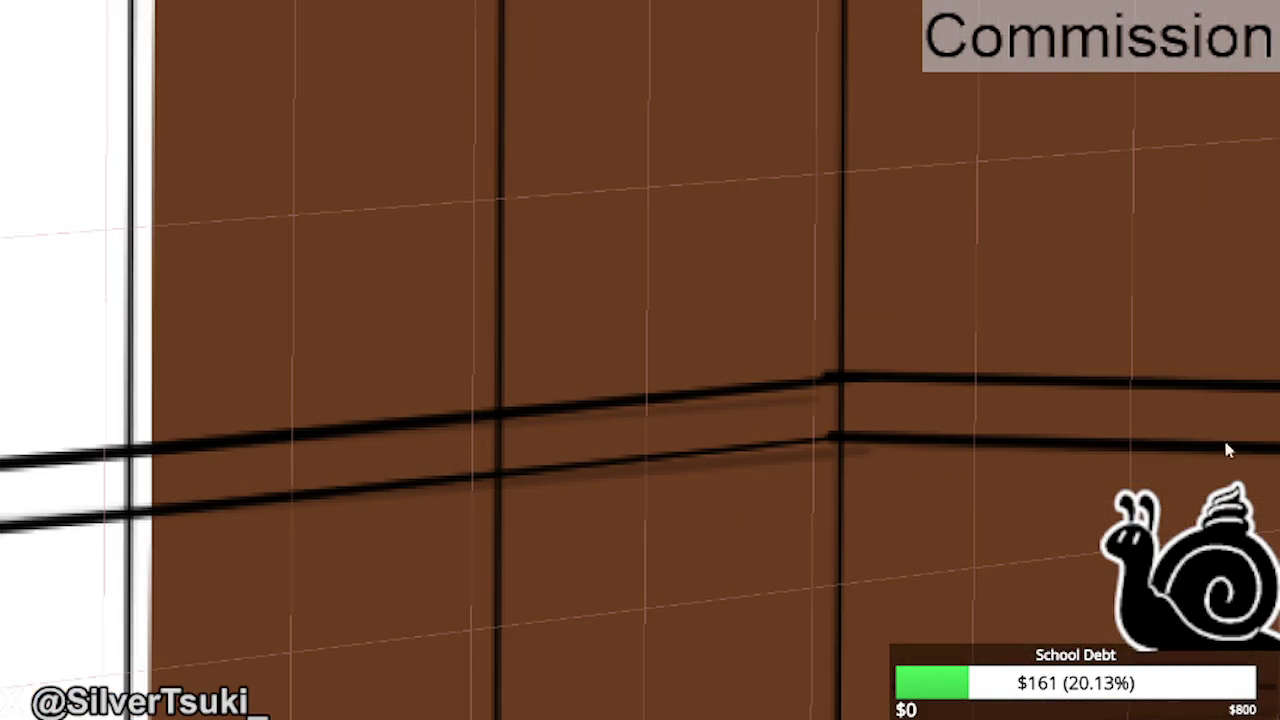
{"action": "key", "text": "ctrl+z"}
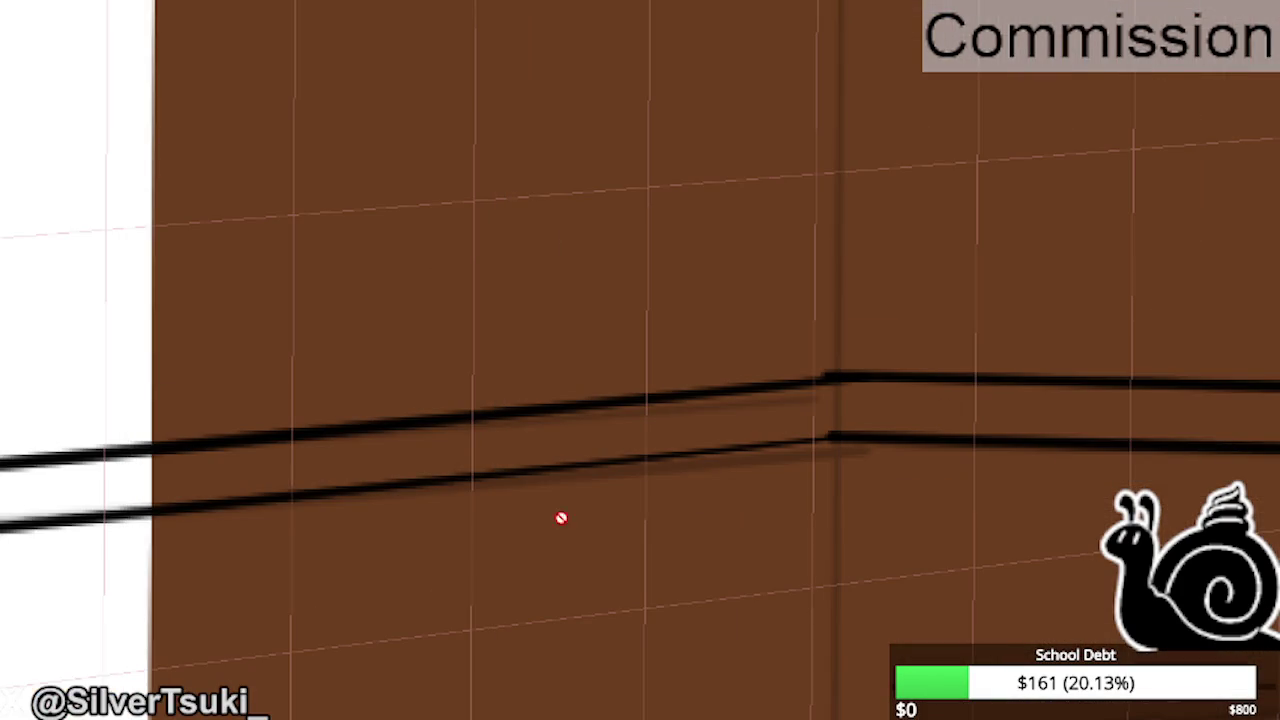
{"action": "scroll", "coordinate": [860, 450], "scroll_direction": "down", "scroll_amount": 2}
{"action": "key", "text": "ctrl+y"}
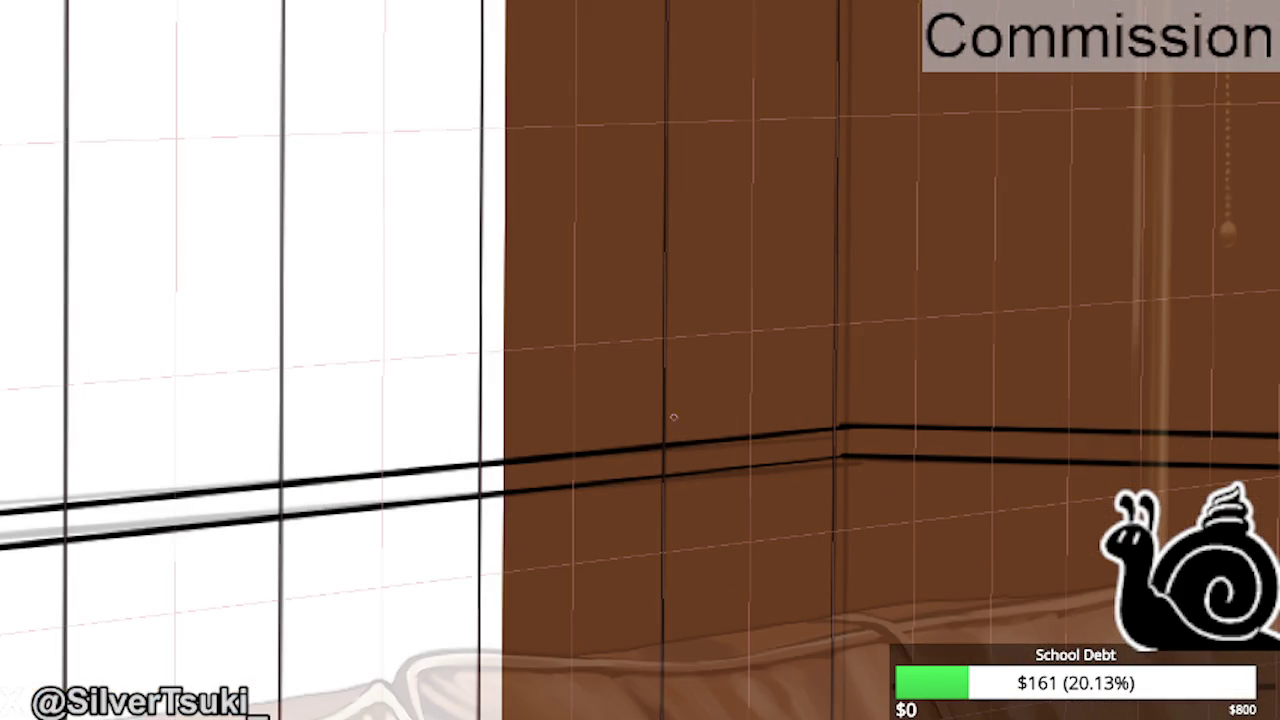
{"action": "scroll", "coordinate": [646, 372], "scroll_direction": "down", "scroll_amount": 1}
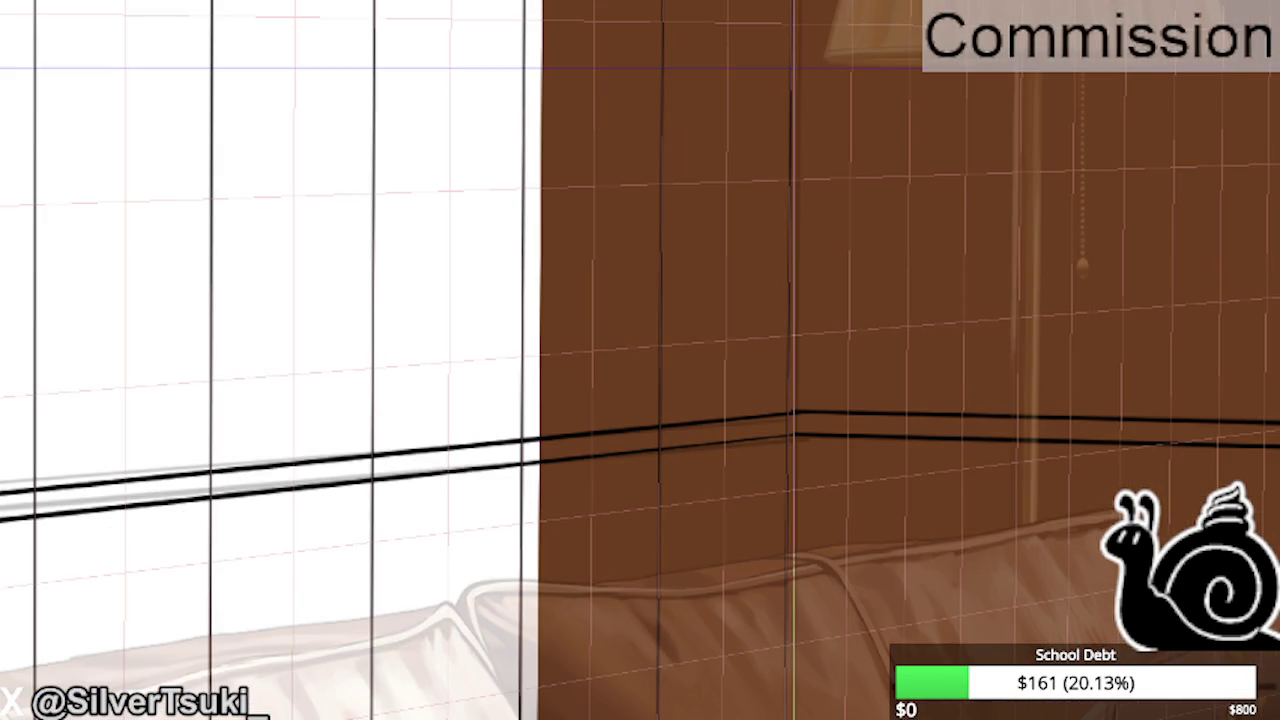
{"action": "scroll", "coordinate": [851, 417], "scroll_direction": "down", "scroll_amount": 1}
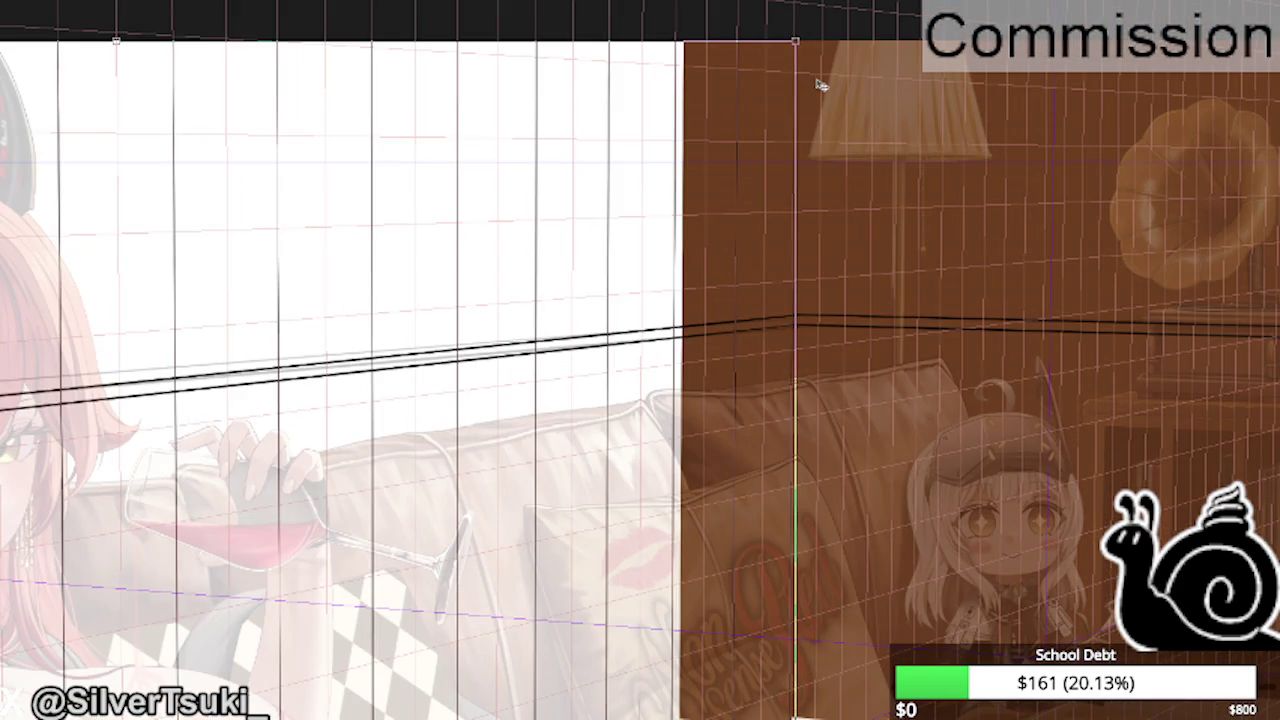
{"action": "scroll", "coordinate": [823, 86], "scroll_direction": "up", "scroll_amount": 1}
{"action": "scroll", "coordinate": [789, 91], "scroll_direction": "up", "scroll_amount": 1}
{"action": "scroll", "coordinate": [780, 92], "scroll_direction": "up", "scroll_amount": 1}
- Free-transform the white wall so its corner meets the brown wall's corner
{"action": "left_click_drag", "start_coordinate": [771, 90], "coordinate": [785, 76]}
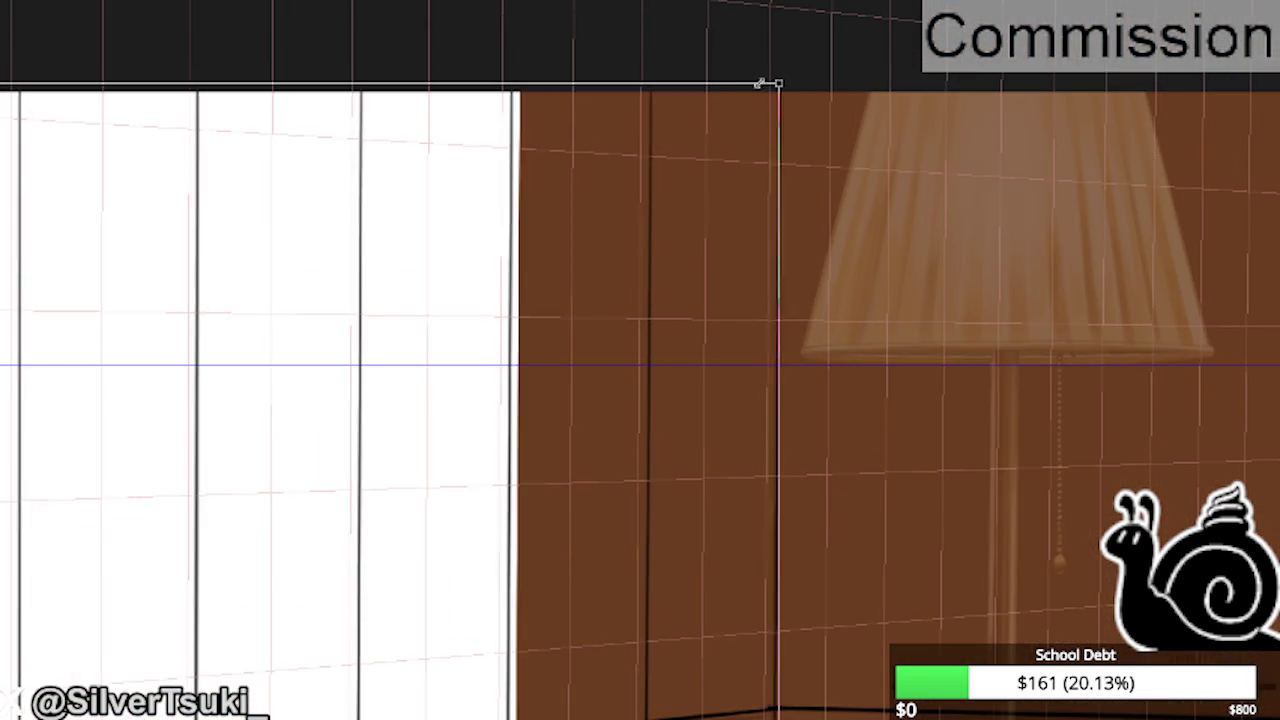
{"action": "mouse_move", "coordinate": [785, 76]}
{"action": "left_mouse_down"}
{"action": "mouse_move", "coordinate": [690, 106]}
{"action": "mouse_move", "coordinate": [763, 89]}
{"action": "left_mouse_up"}
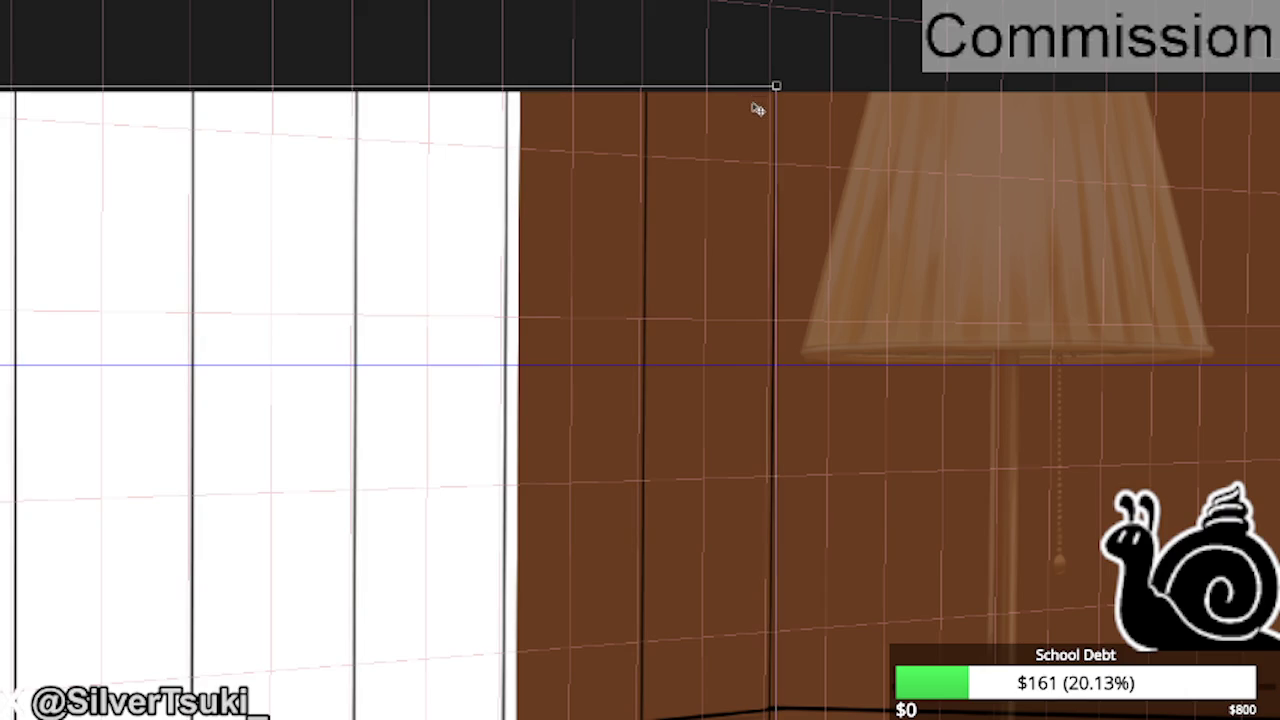
{"action": "key", "text": "Return"}
{"action": "scroll", "coordinate": [763, 500], "scroll_direction": "up", "scroll_amount": 2}
{"action": "scroll", "coordinate": [780, 530], "scroll_direction": "up", "scroll_amount": 2}
{"action": "scroll", "coordinate": [800, 580], "scroll_direction": "up", "scroll_amount": 3}
{"action": "scroll", "coordinate": [814, 617], "scroll_direction": "up", "scroll_amount": 1}
{"action": "scroll", "coordinate": [990, 405], "scroll_direction": "down", "scroll_amount": 5}
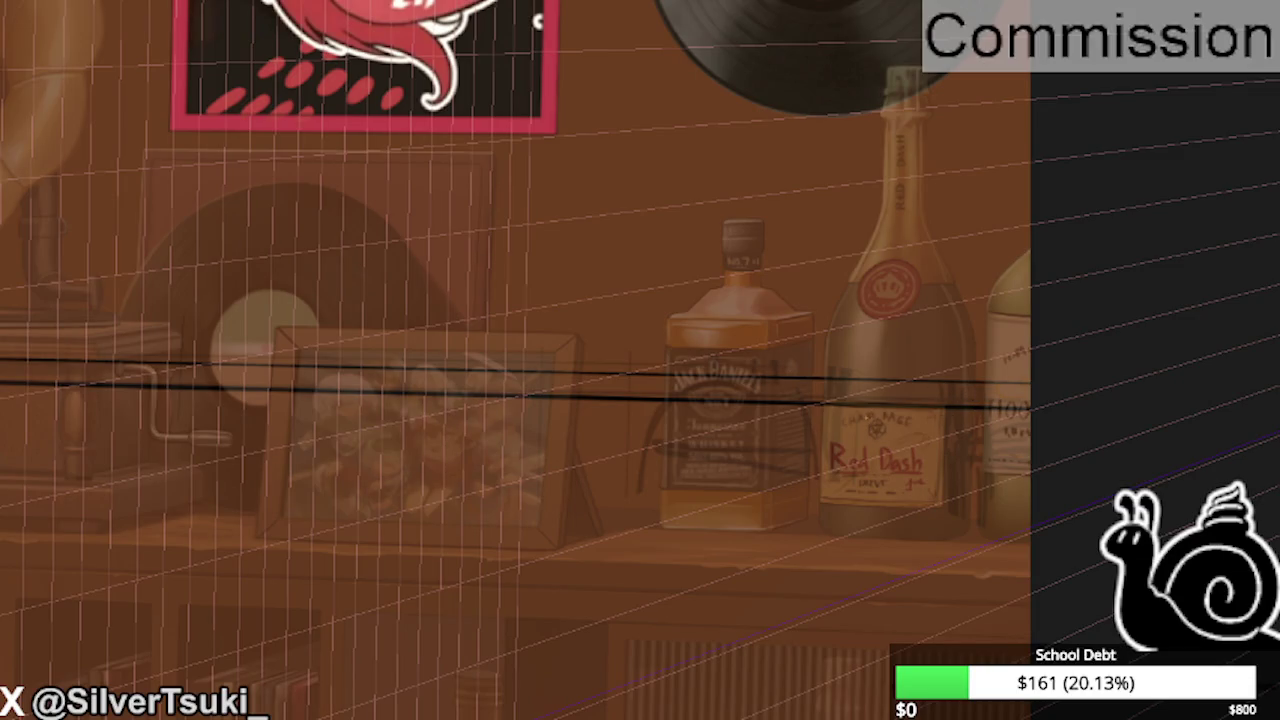
{"action": "scroll", "coordinate": [1010, 302], "scroll_direction": "down", "scroll_amount": 2}
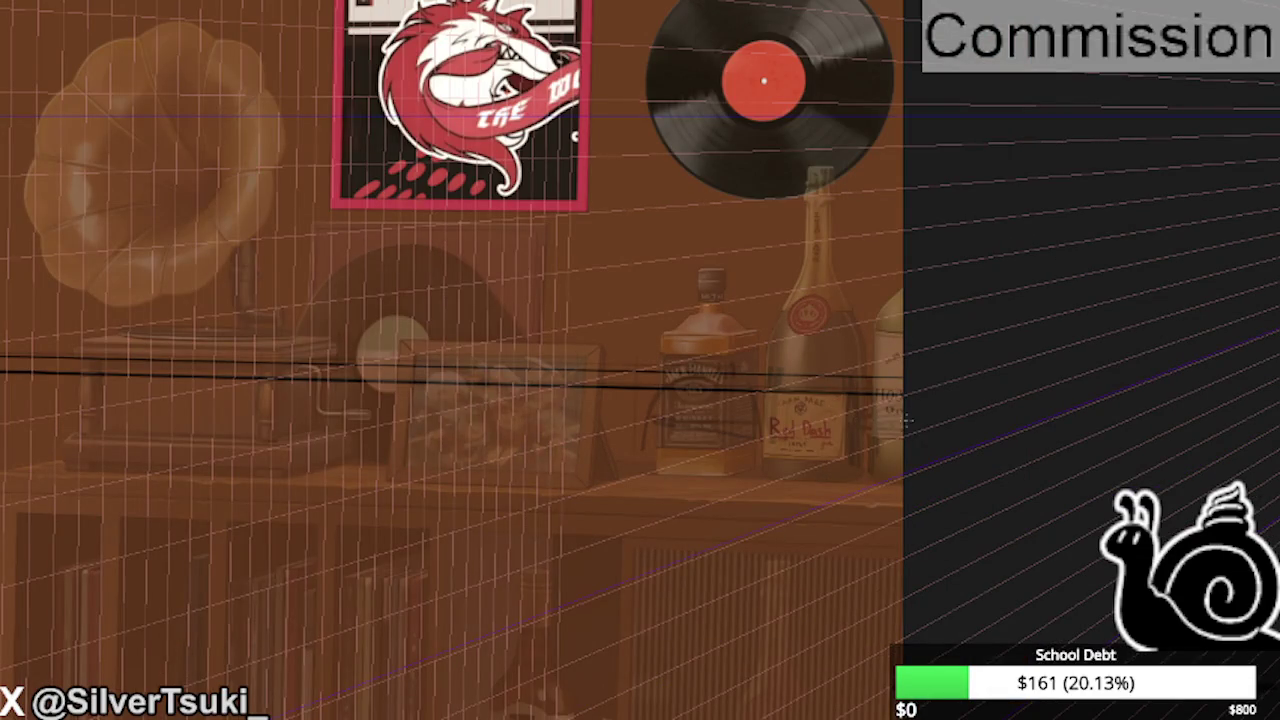
{"action": "left_click_drag", "start_coordinate": [480, 357], "coordinate": [840, 398]}
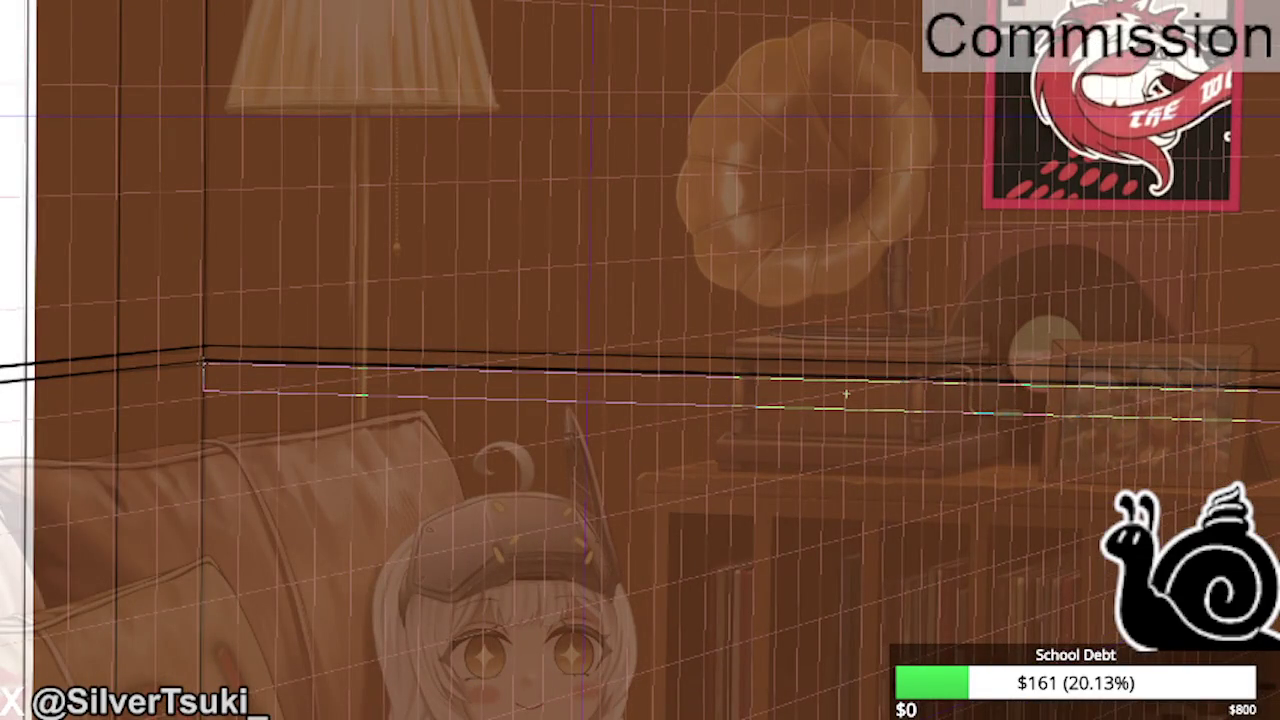
{"action": "left_click", "coordinate": [845, 395]}
{"action": "scroll", "coordinate": [193, 370], "scroll_direction": "up", "scroll_amount": 2}
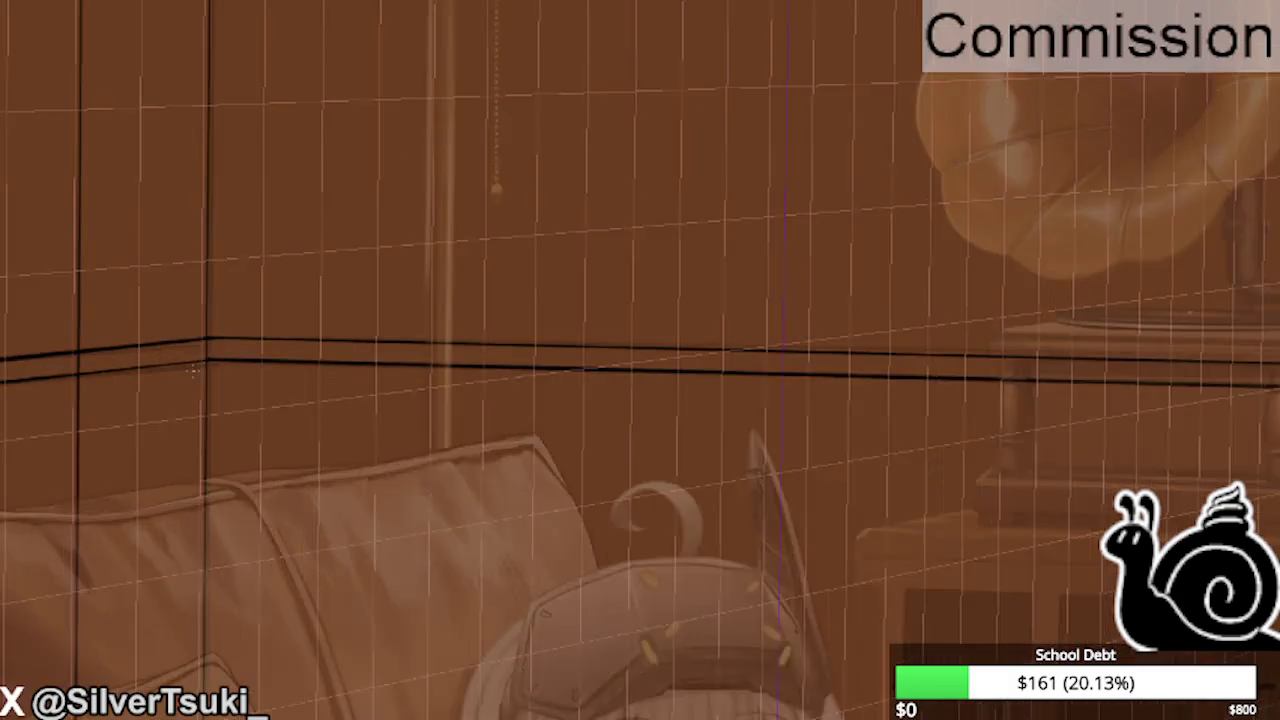
{"action": "scroll", "coordinate": [193, 370], "scroll_direction": "up", "scroll_amount": 2}
{"action": "left_click", "coordinate": [220, 350]}
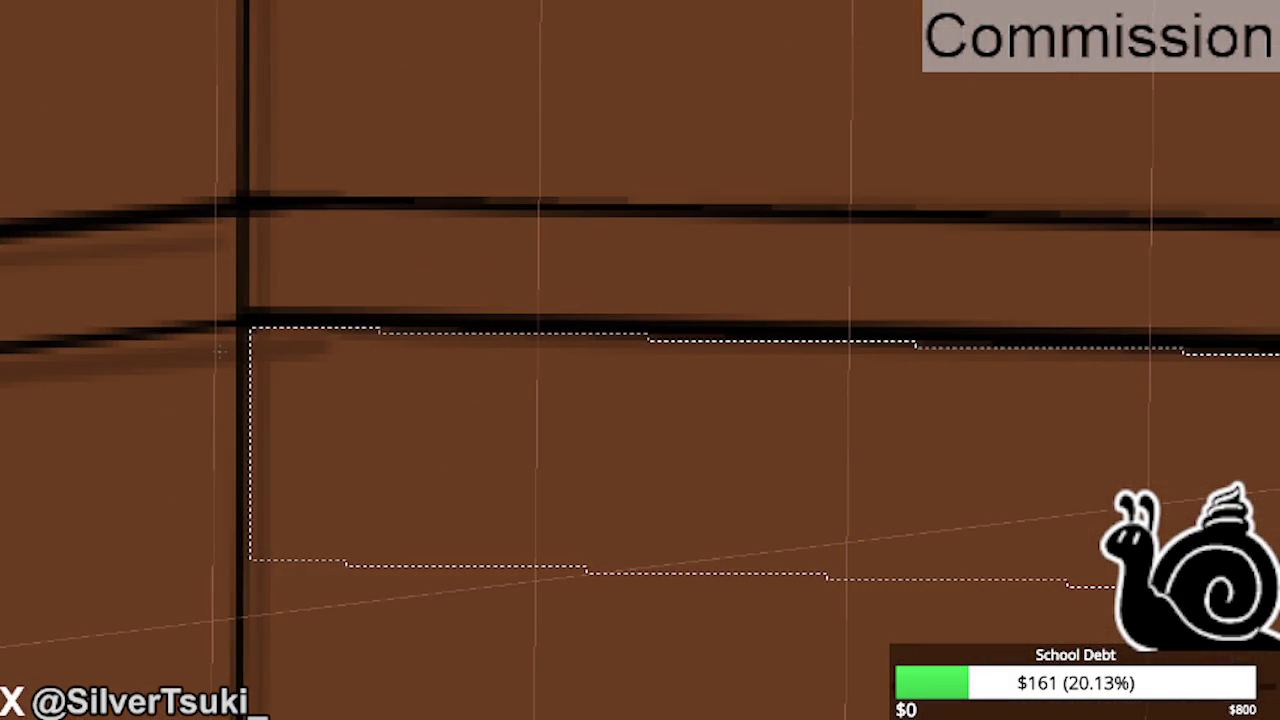
{"action": "key", "text": "ctrl+d"}
{"action": "scroll", "coordinate": [242, 270], "scroll_direction": "down", "scroll_amount": 4}
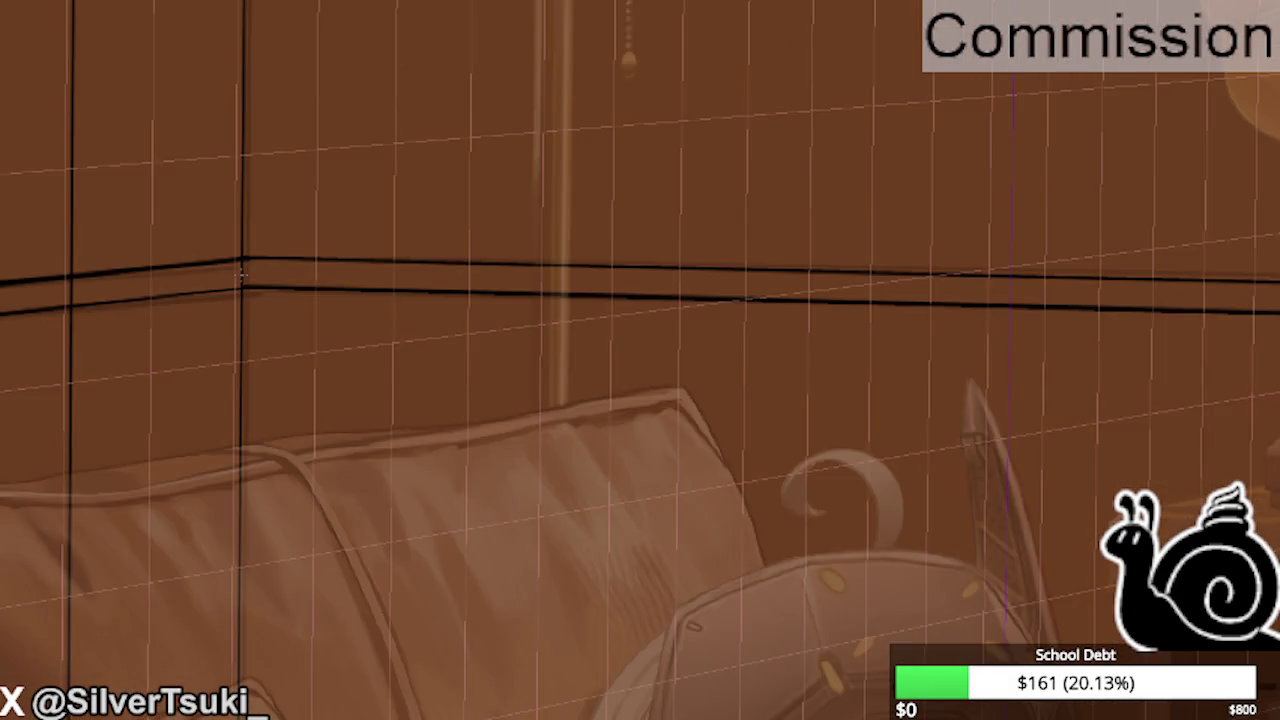
{"action": "scroll", "coordinate": [242, 270], "scroll_direction": "down", "scroll_amount": 2}
{"action": "scroll", "coordinate": [242, 270], "scroll_direction": "down", "scroll_amount": 2}
{"action": "left_click_drag", "start_coordinate": [241, 270], "coordinate": [478, 316]}
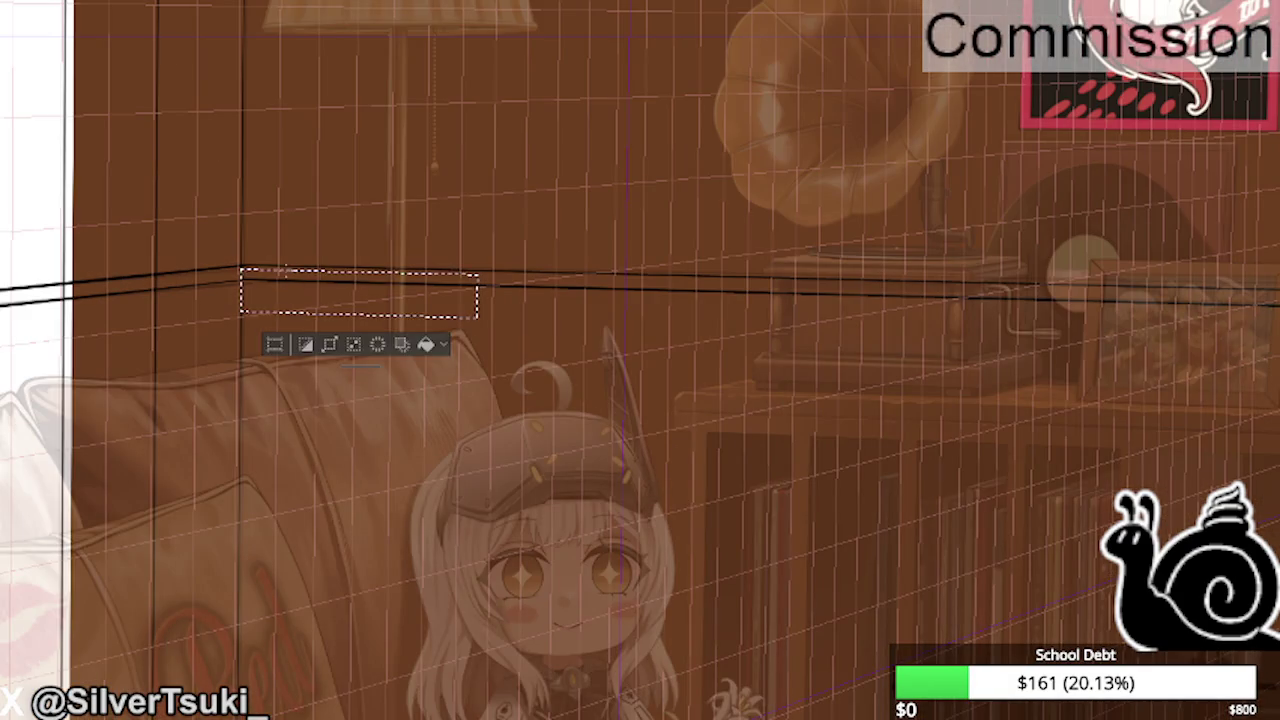
{"action": "key", "text": "ctrl+d"}
{"action": "scroll", "coordinate": [240, 270], "scroll_direction": "up", "scroll_amount": 2}
{"action": "scroll", "coordinate": [240, 270], "scroll_direction": "down", "scroll_amount": 2}
{"action": "left_click_drag", "start_coordinate": [230, 266], "coordinate": [1150, 336]}
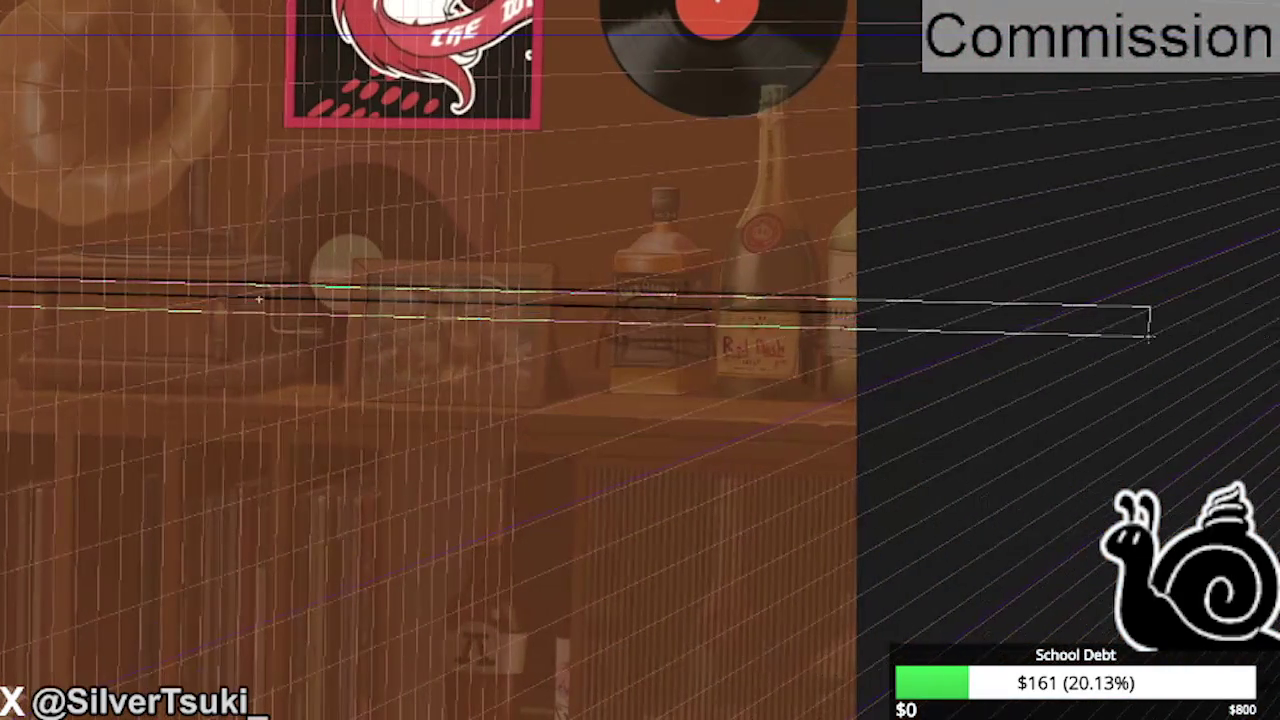
{"action": "left_click_drag", "start_coordinate": [1150, 336], "coordinate": [862, 306]}
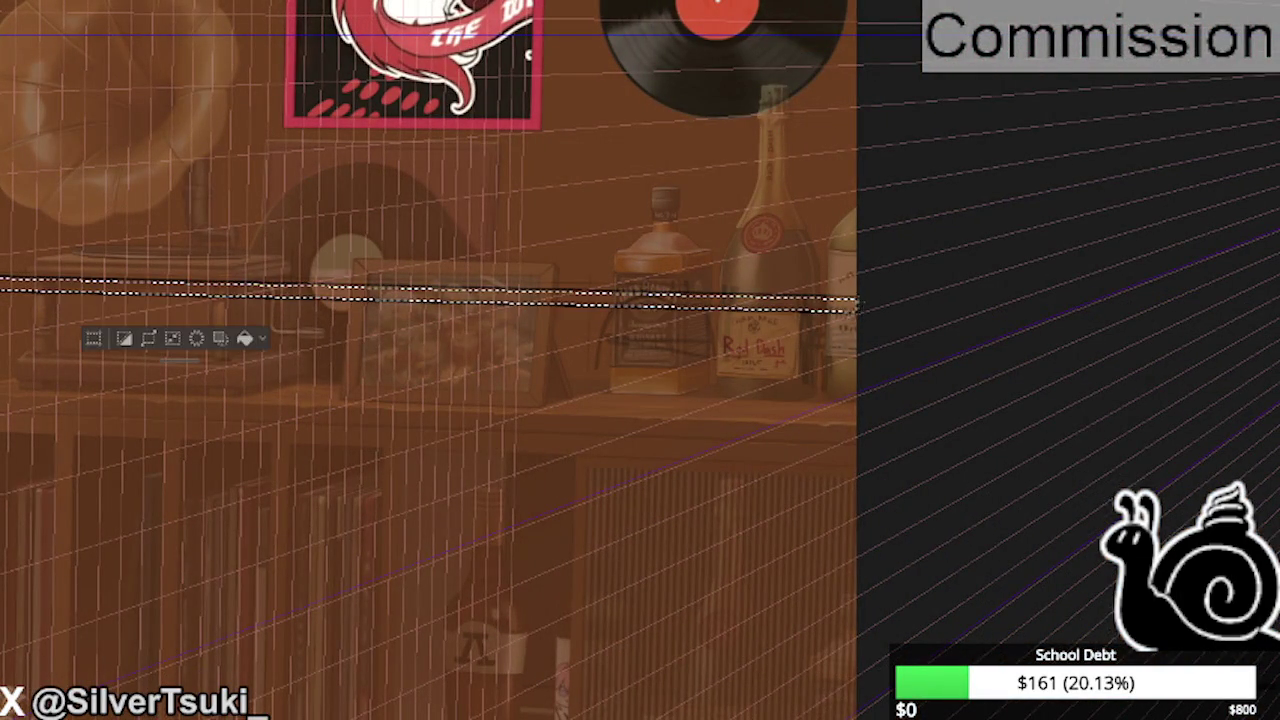
{"action": "scroll", "coordinate": [862, 306], "scroll_direction": "up", "scroll_amount": 5}
{"action": "scroll", "coordinate": [866, 310], "scroll_direction": "up", "scroll_amount": 2}
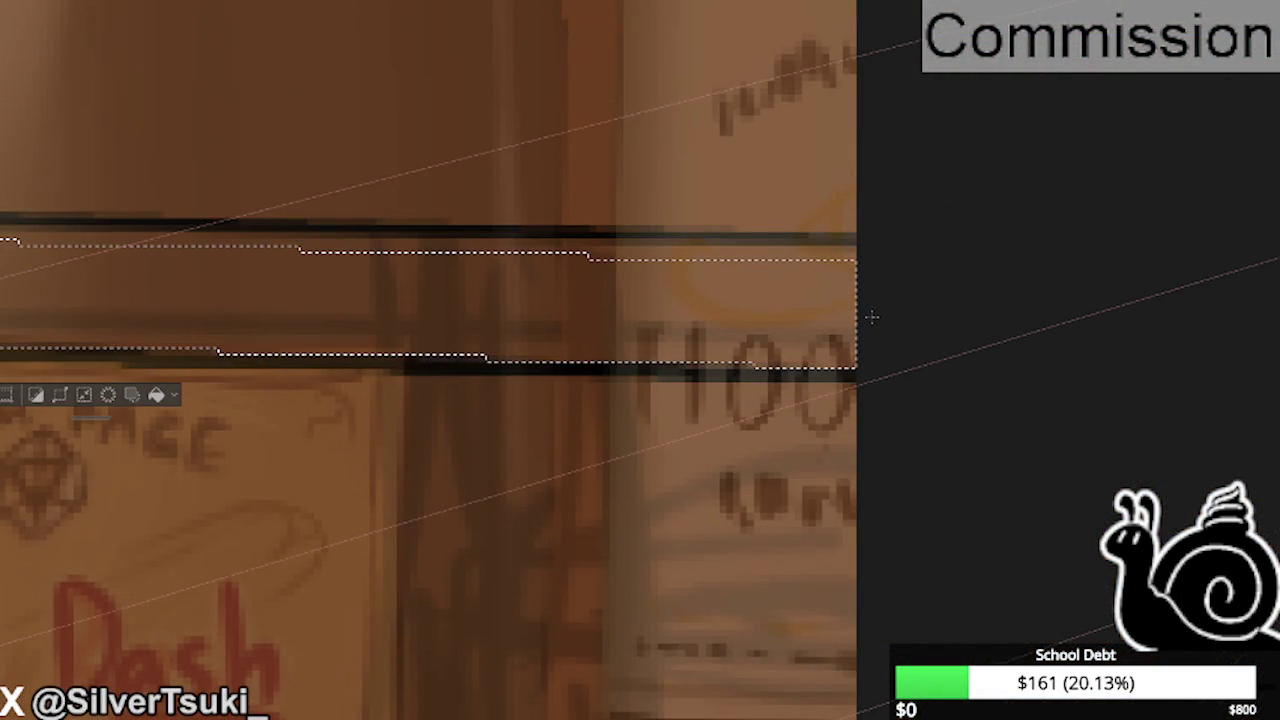
{"action": "key", "text": "ctrl+d"}
{"action": "scroll", "coordinate": [872, 316], "scroll_direction": "down", "scroll_amount": 10}
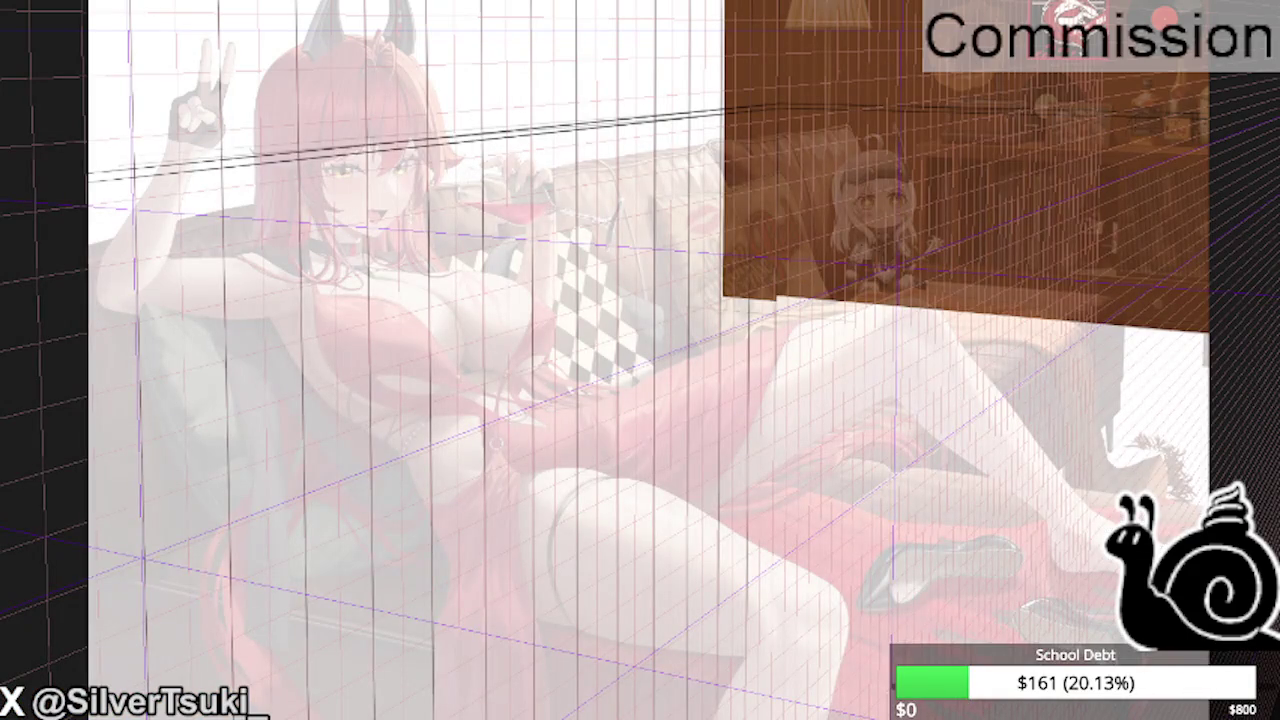
- Mirror the canvas view to check the composition, then flip it back to normal
{"action": "key", "text": "h"}
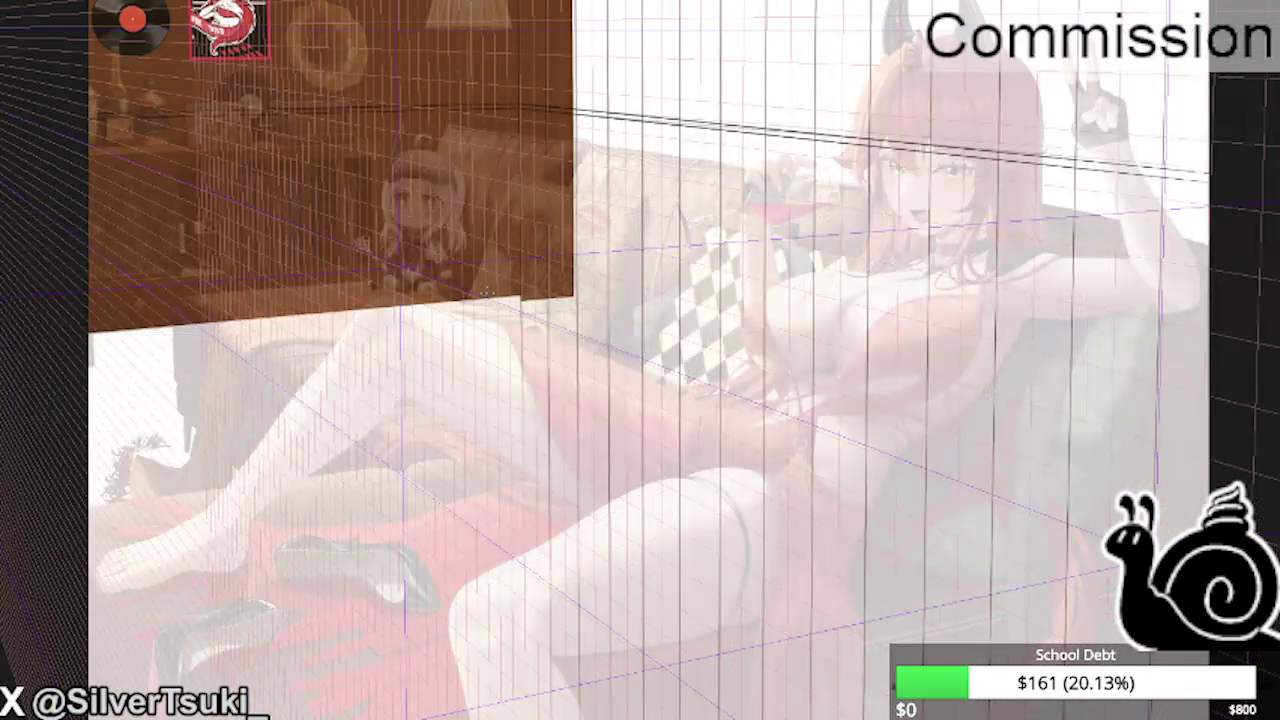
{"action": "scroll", "coordinate": [500, 365], "scroll_direction": "up", "scroll_amount": 4}
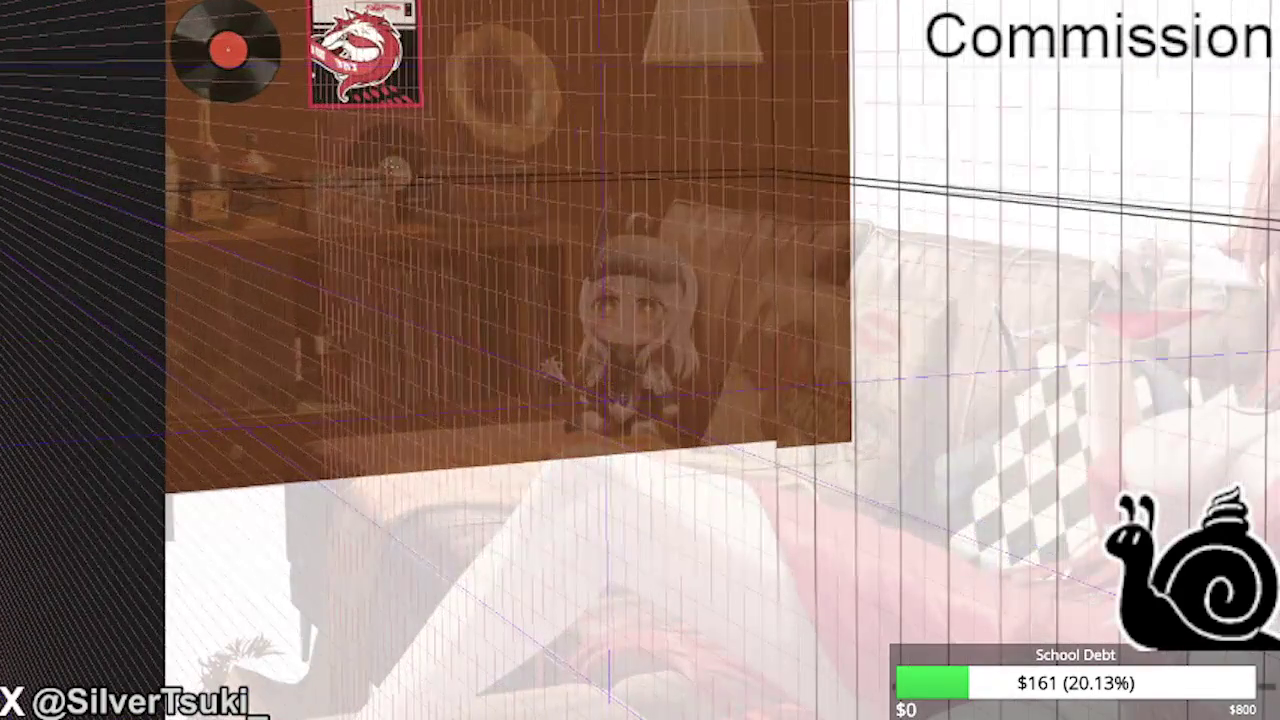
{"action": "scroll", "coordinate": [553, 320], "scroll_direction": "down", "scroll_amount": 1}
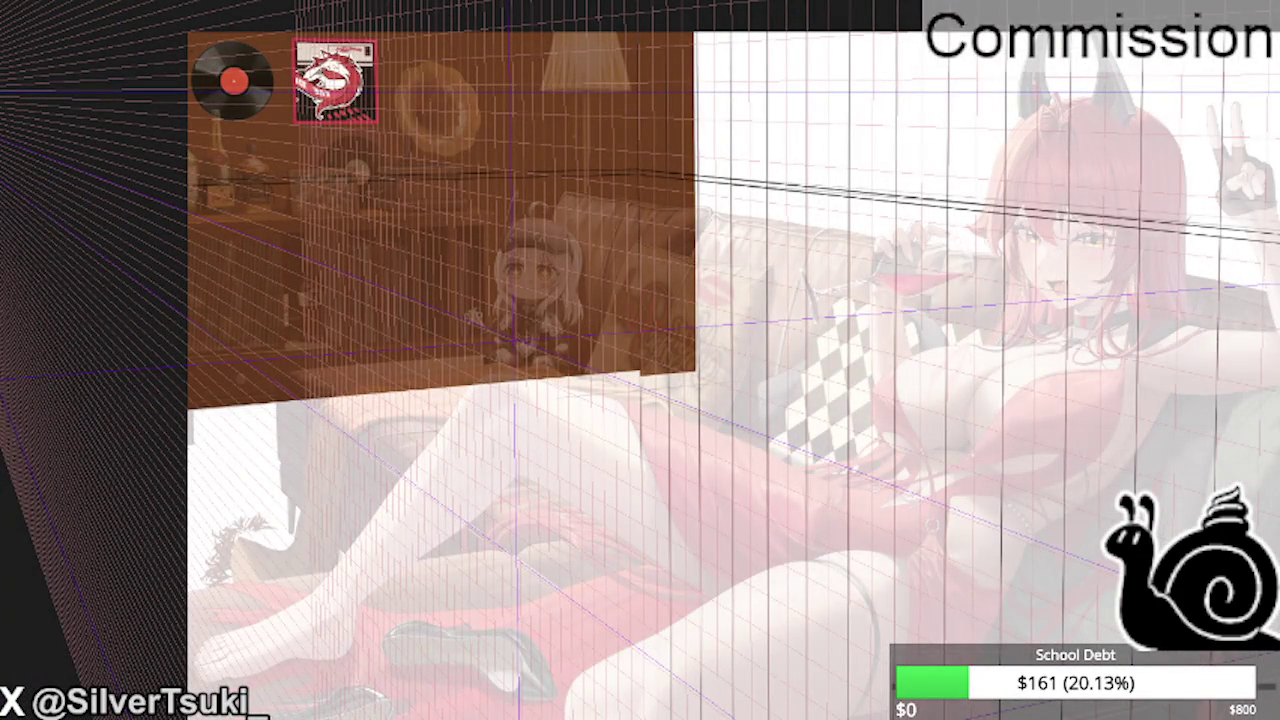
{"action": "scroll", "coordinate": [423, 340], "scroll_direction": "down", "scroll_amount": 2}
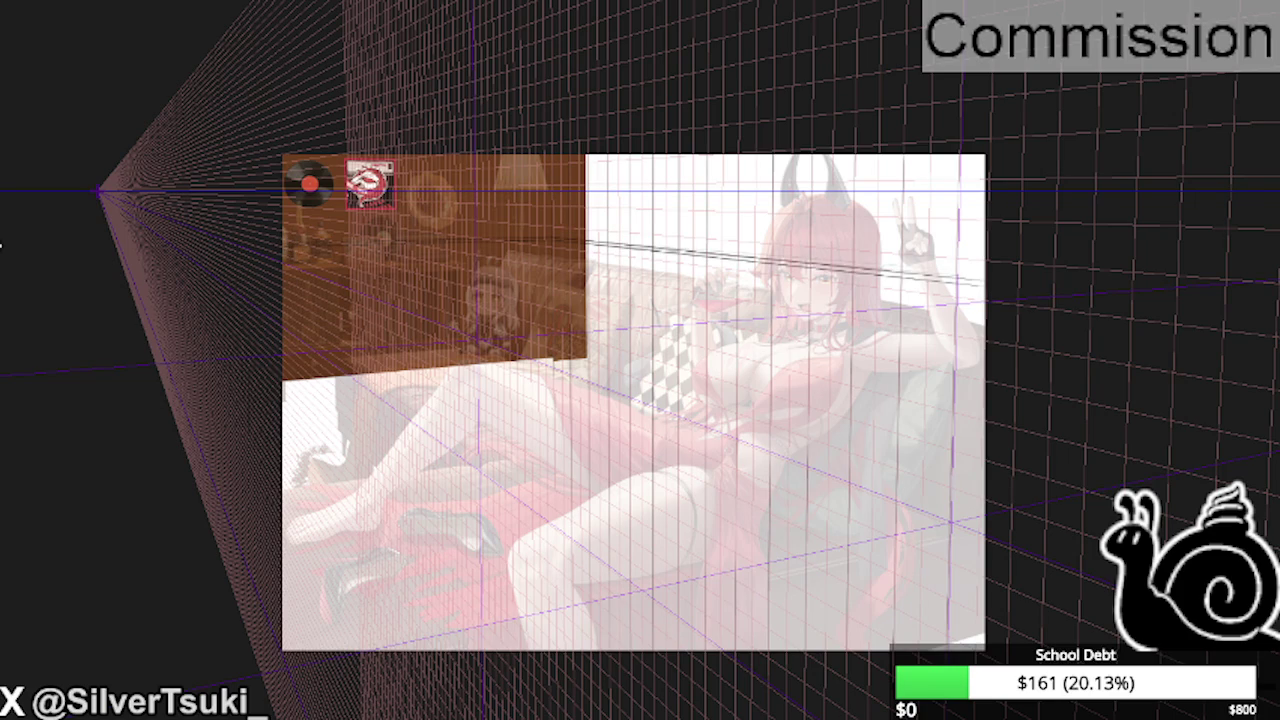
{"action": "scroll", "coordinate": [320, 232], "scroll_direction": "up", "scroll_amount": 5}
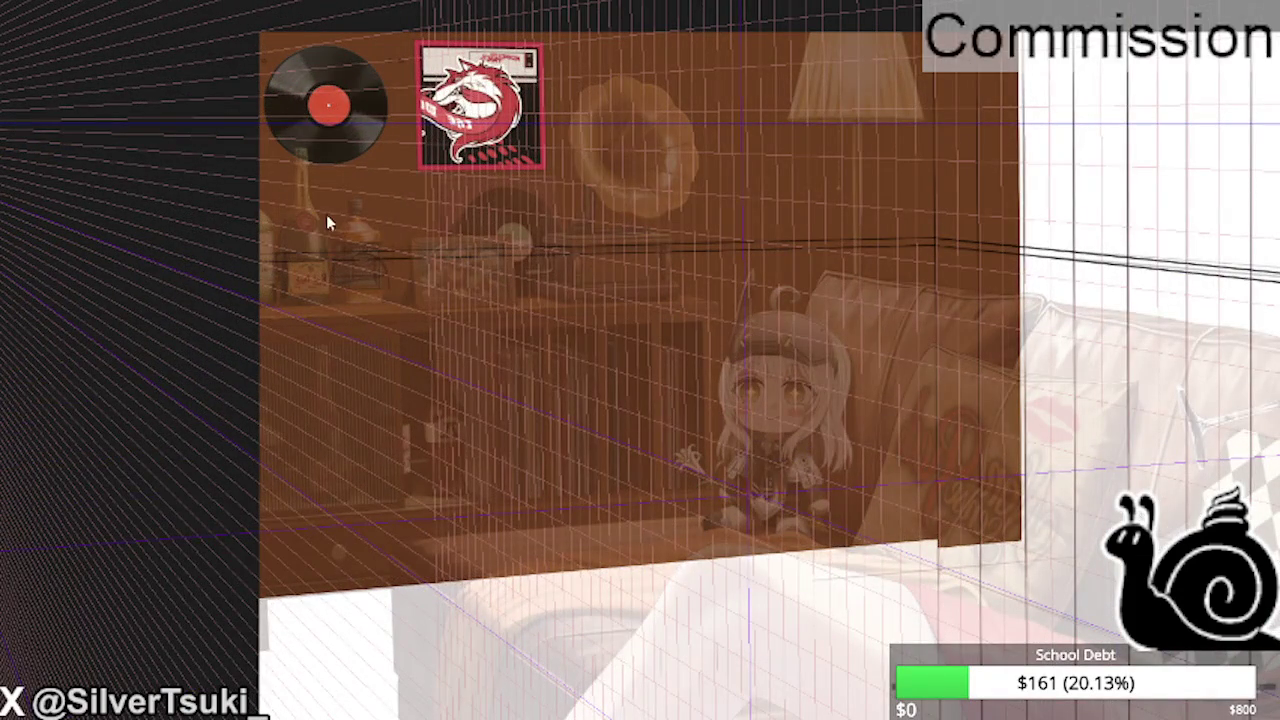
{"action": "scroll", "coordinate": [289, 238], "scroll_direction": "up", "scroll_amount": 2}
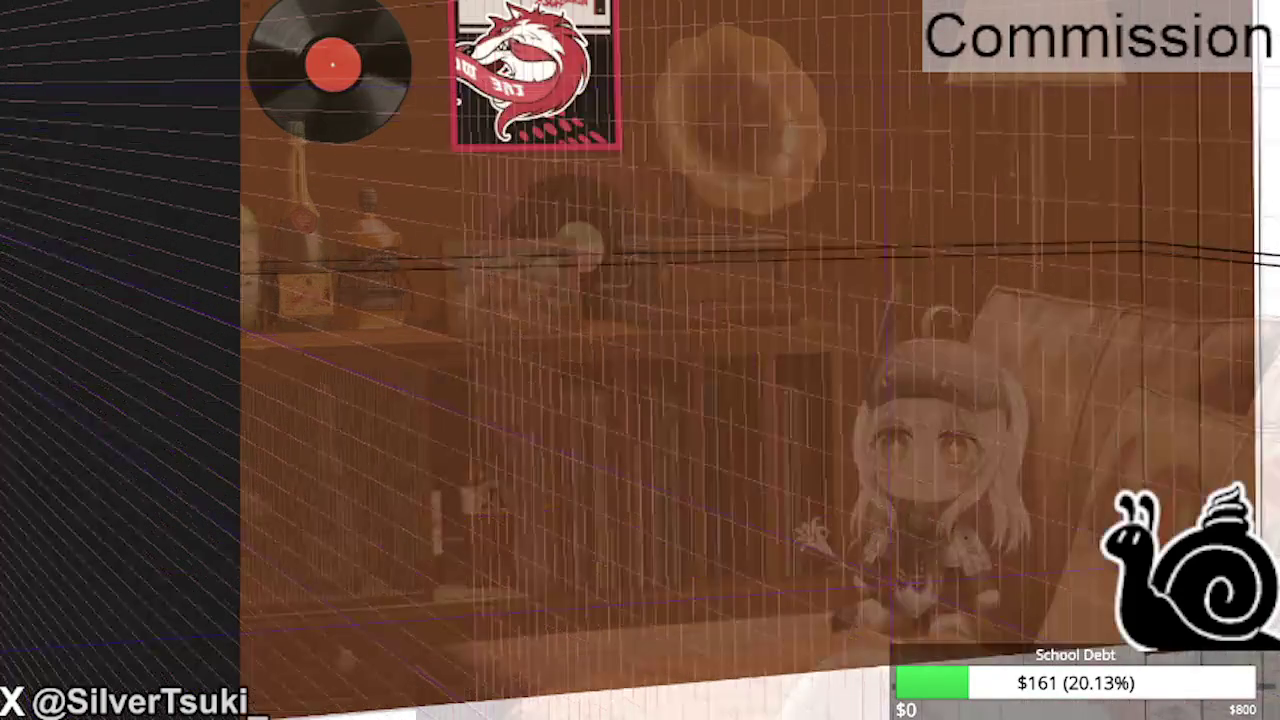
{"action": "scroll", "coordinate": [289, 238], "scroll_direction": "up", "scroll_amount": 1}
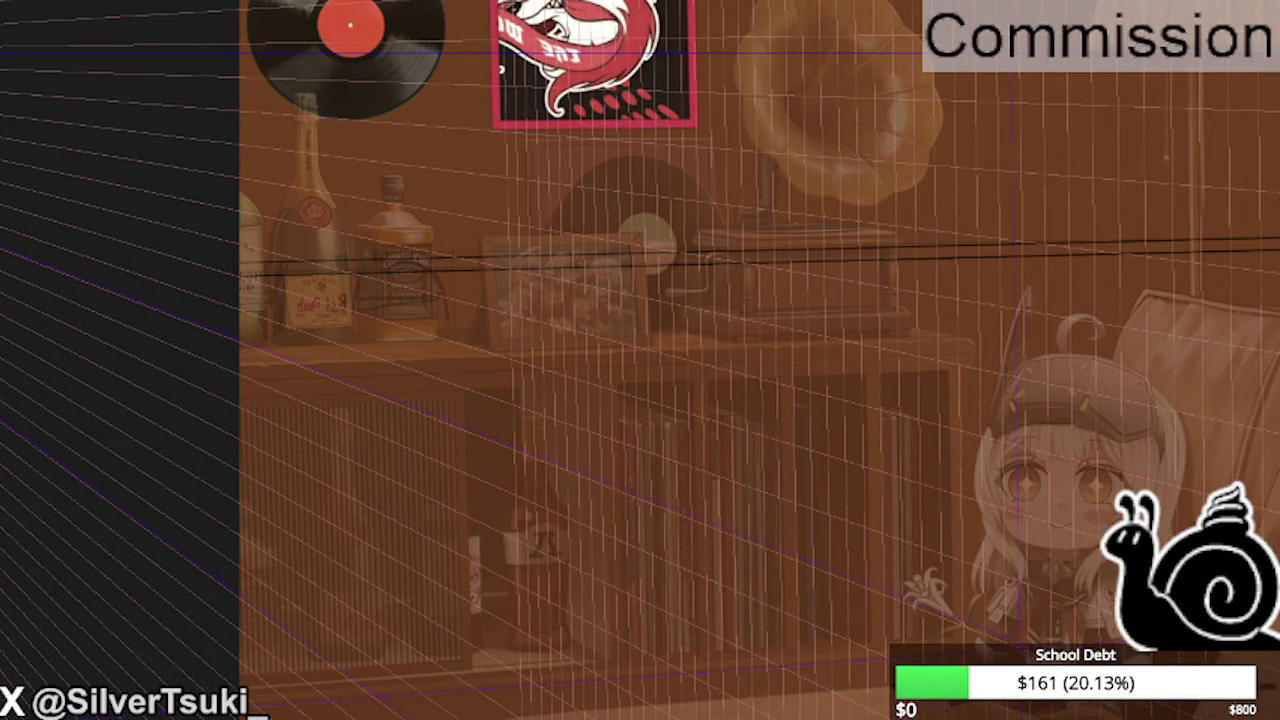
{"action": "key", "text": "m"}
{"action": "scroll", "coordinate": [640, 360], "scroll_direction": "down", "scroll_amount": 2}
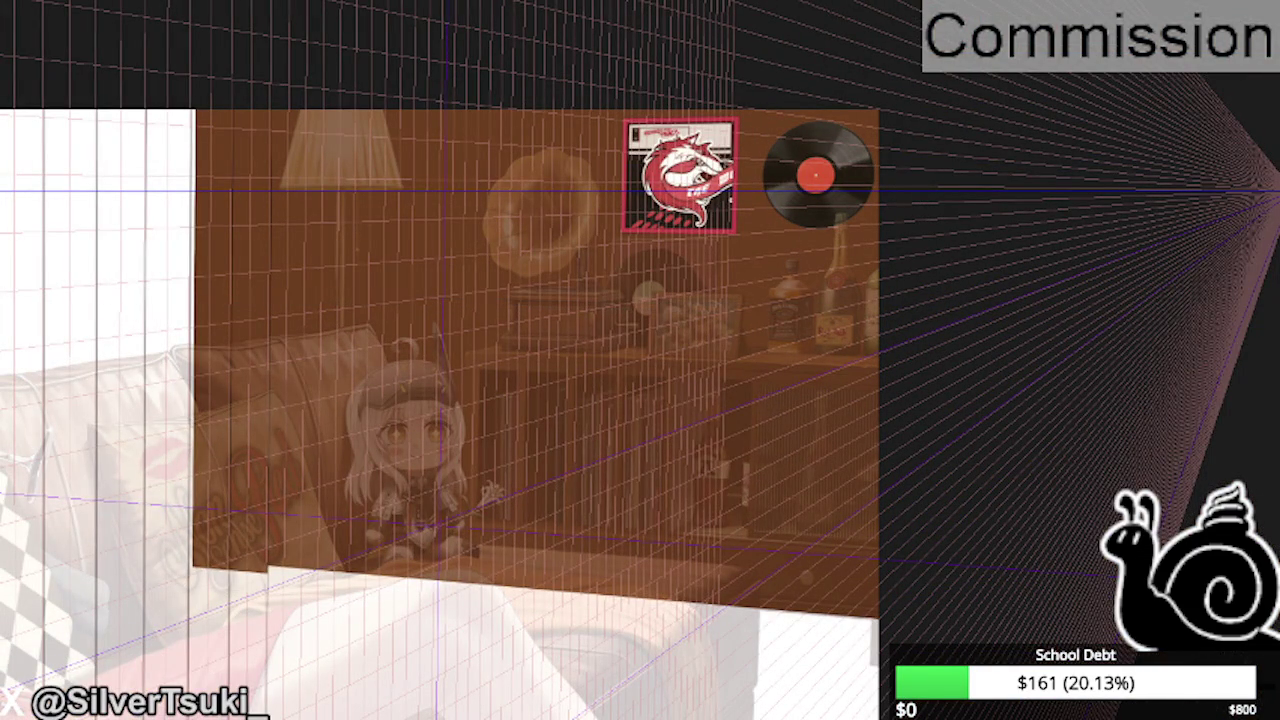
{"action": "scroll", "coordinate": [430, 304], "scroll_direction": "down", "scroll_amount": 2}
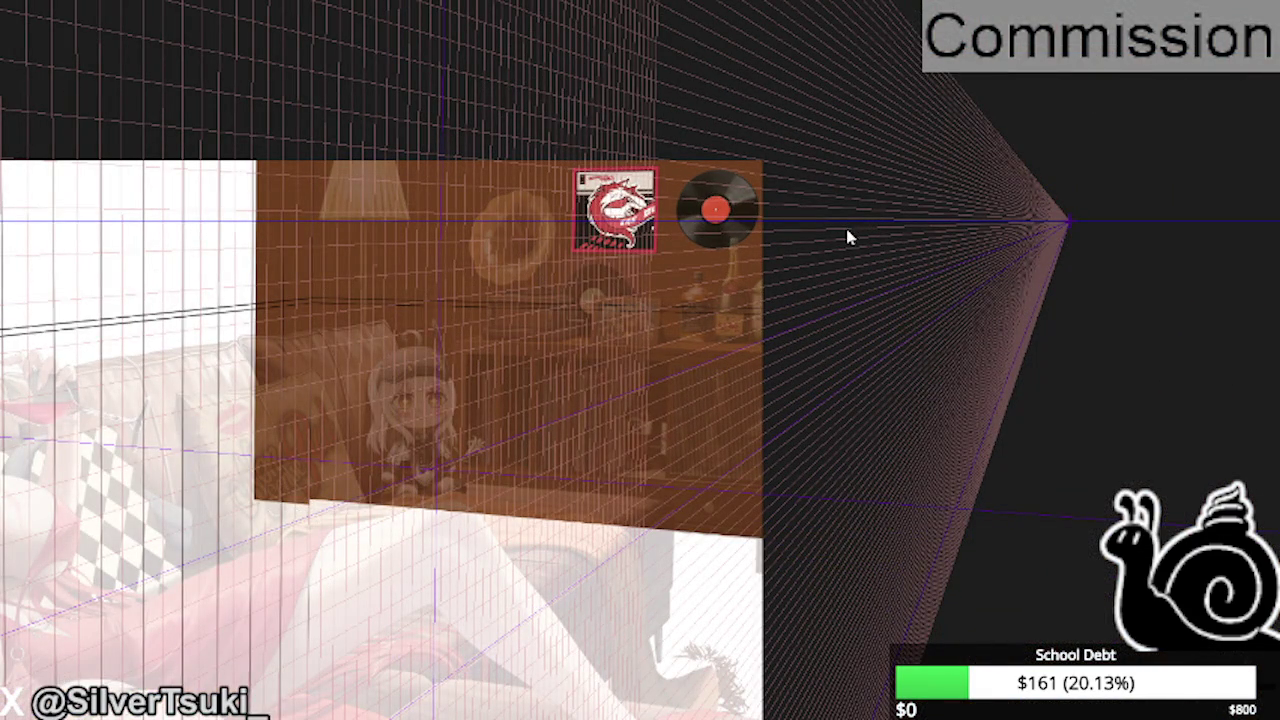
- Show the perspective ruler handles and switch its grid display to the wall grid
{"action": "key", "text": "o"}
{"action": "key", "text": "p"}
{"action": "key", "text": "ctrl+minus"}
{"action": "key", "text": "ctrl+minus"}
{"action": "key", "text": "ctrl+minus"}
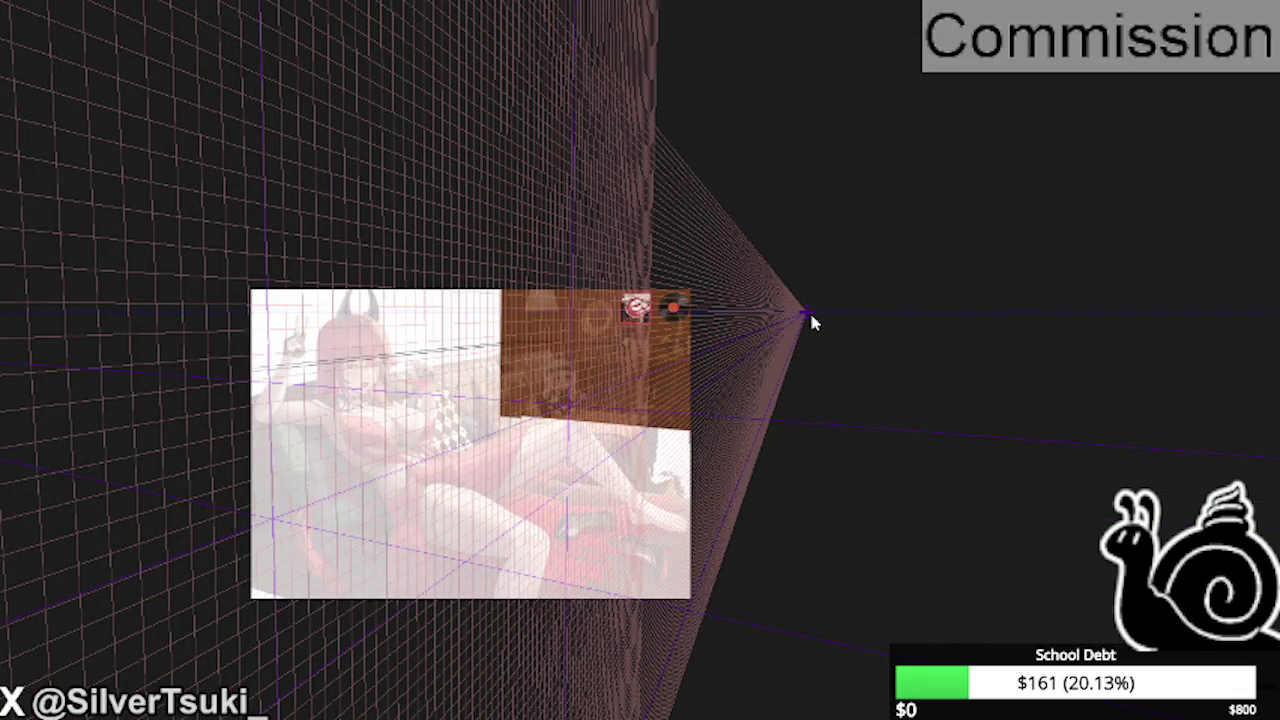
{"action": "key", "text": "o"}
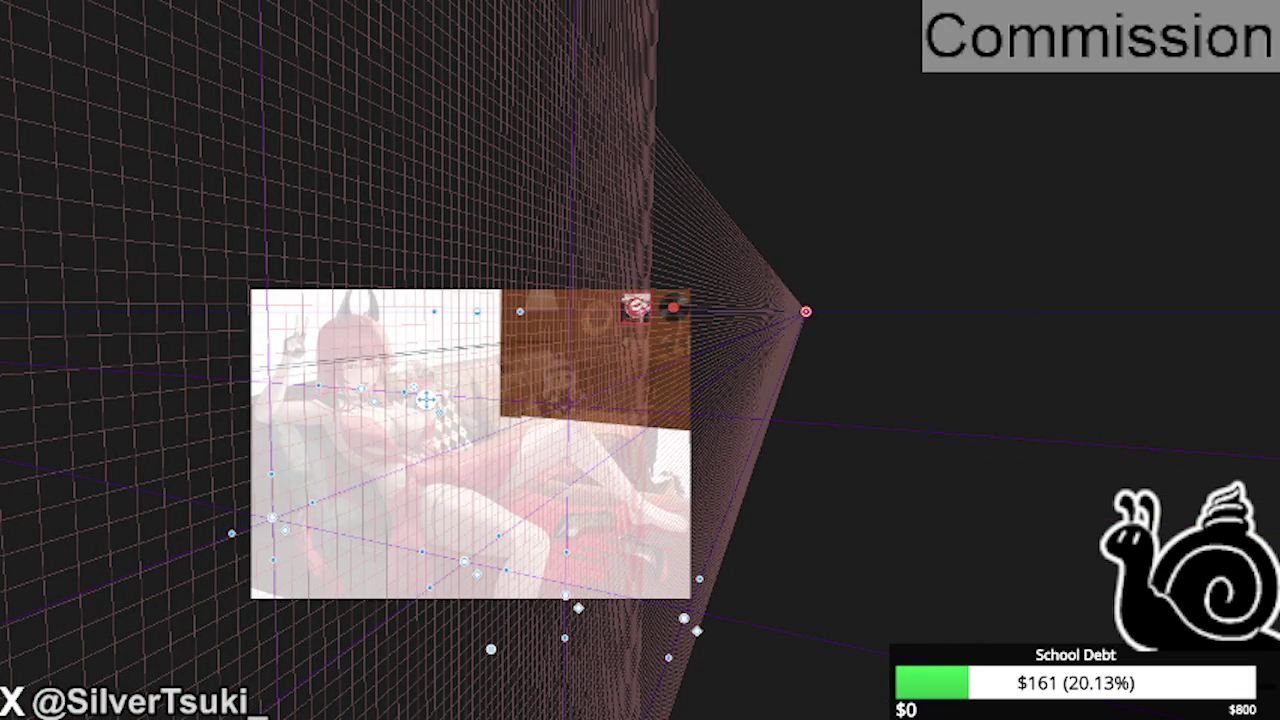
{"action": "left_click", "coordinate": [806, 312]}
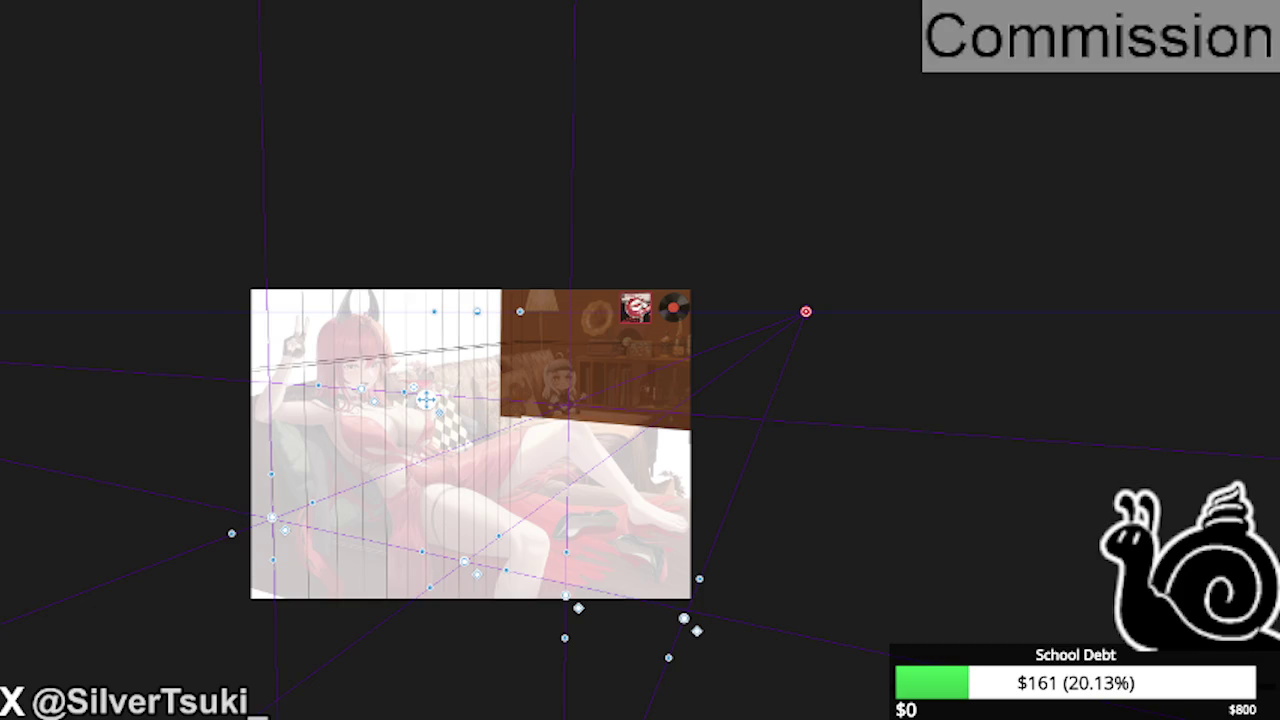
{"action": "left_click", "coordinate": [806, 312]}
{"action": "left_click", "coordinate": [806, 312]}
{"action": "left_click", "coordinate": [806, 312]}
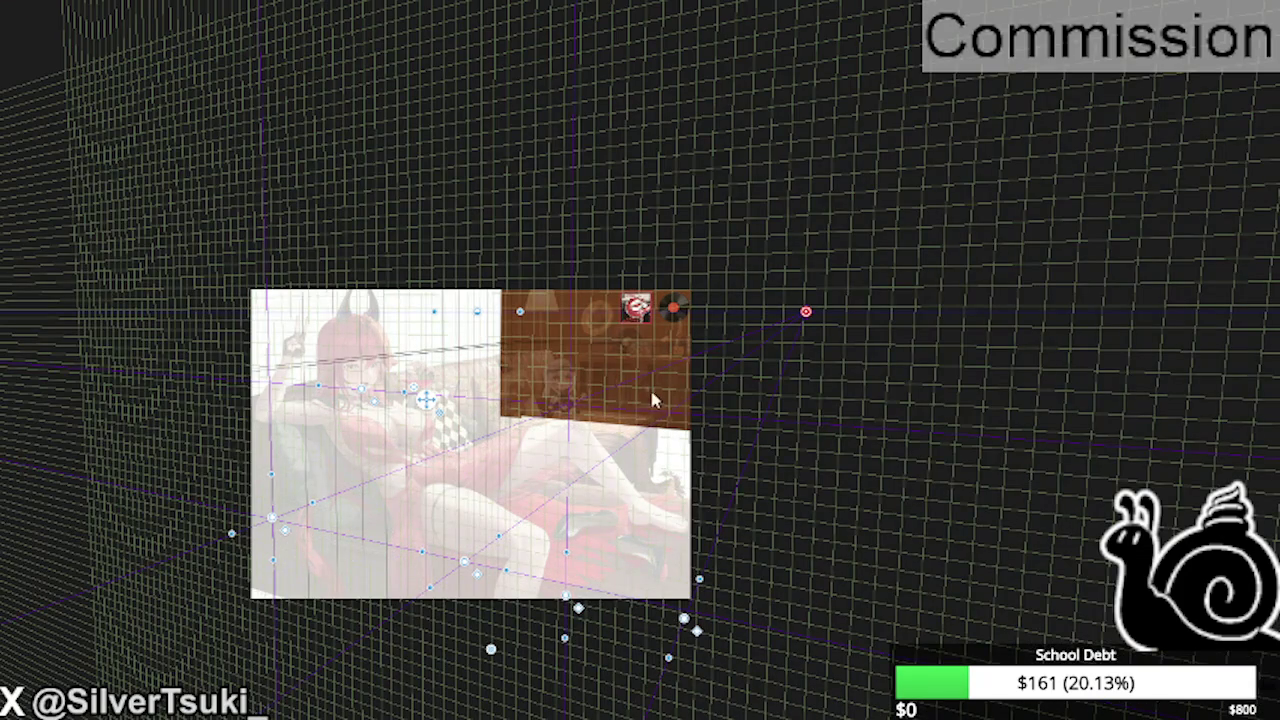
{"action": "scroll", "coordinate": [657, 400], "scroll_direction": "up", "scroll_amount": 3}
{"action": "scroll", "coordinate": [606, 380], "scroll_direction": "up", "scroll_amount": 3}
{"action": "scroll", "coordinate": [440, 350], "scroll_direction": "up", "scroll_amount": 2}
{"action": "scroll", "coordinate": [420, 347], "scroll_direction": "up", "scroll_amount": 1}
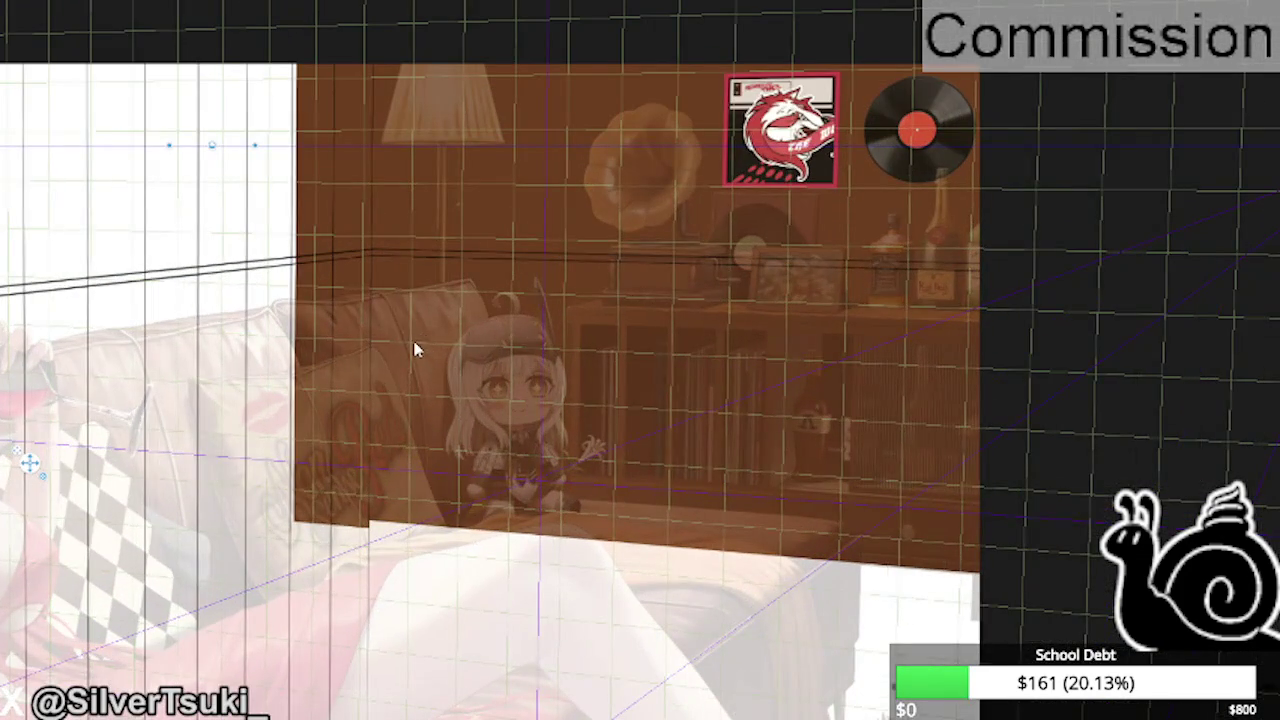
{"action": "scroll", "coordinate": [409, 283], "scroll_direction": "down", "scroll_amount": 1}
{"action": "scroll", "coordinate": [520, 380], "scroll_direction": "down", "scroll_amount": 2}
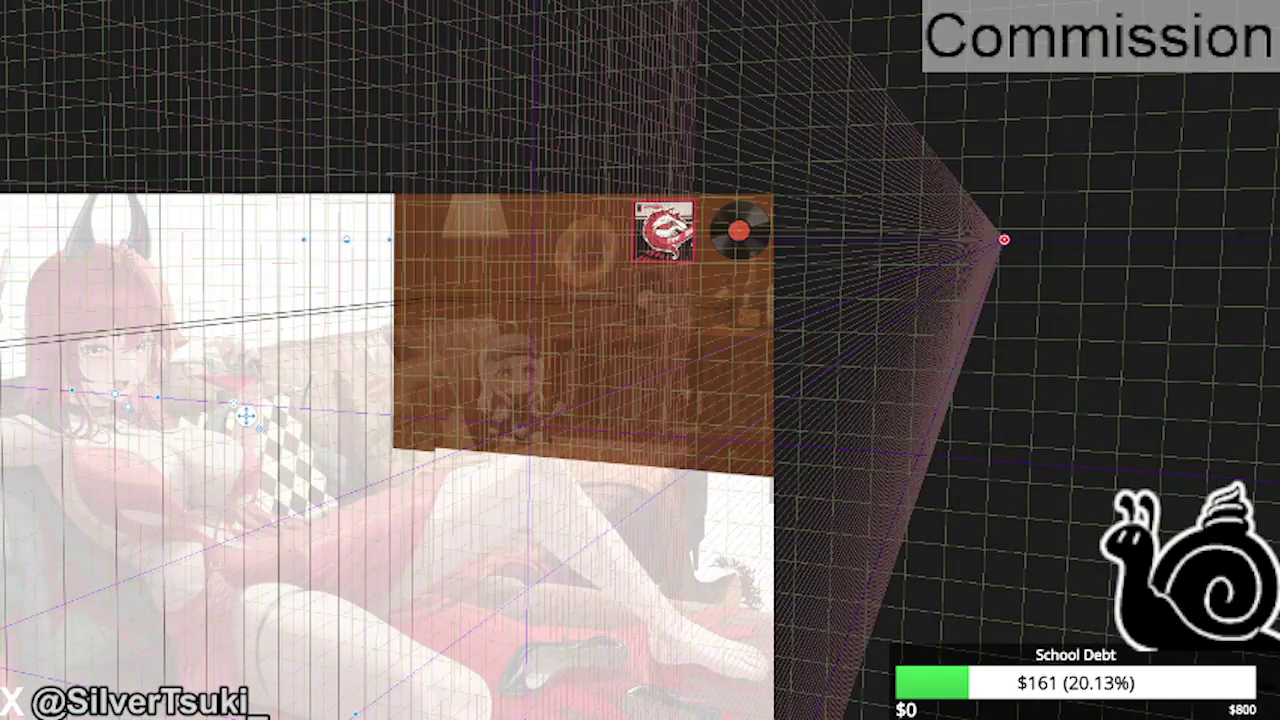
{"action": "scroll", "coordinate": [409, 244], "scroll_direction": "up", "scroll_amount": 2}
{"action": "scroll", "coordinate": [422, 187], "scroll_direction": "up", "scroll_amount": 1}
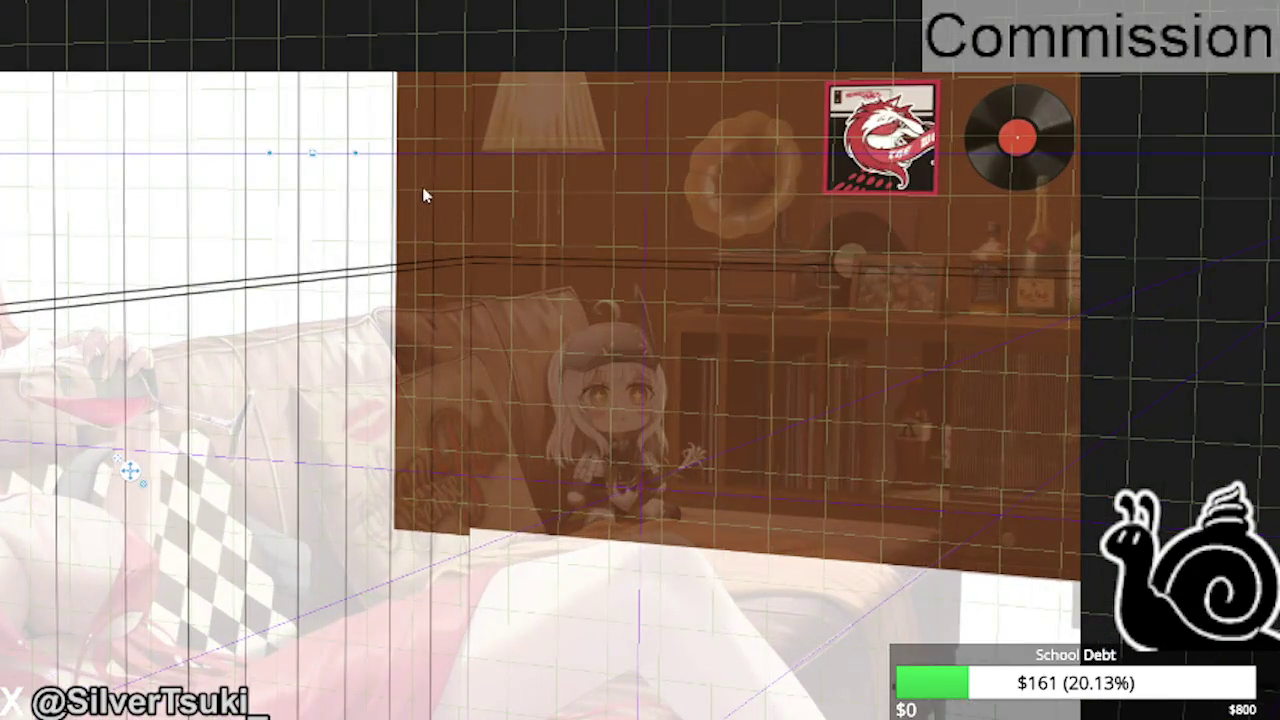
{"action": "scroll", "coordinate": [417, 162], "scroll_direction": "down", "scroll_amount": 1}
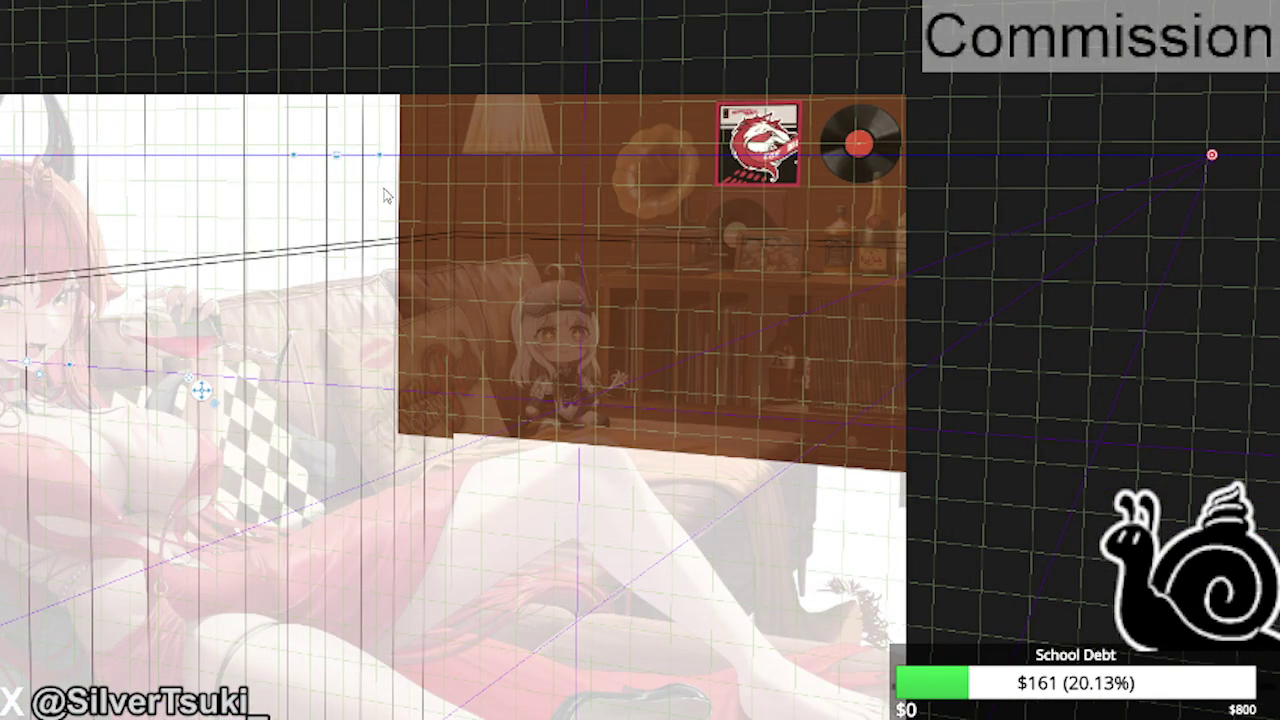
{"action": "scroll", "coordinate": [400, 200], "scroll_direction": "down", "scroll_amount": 1}
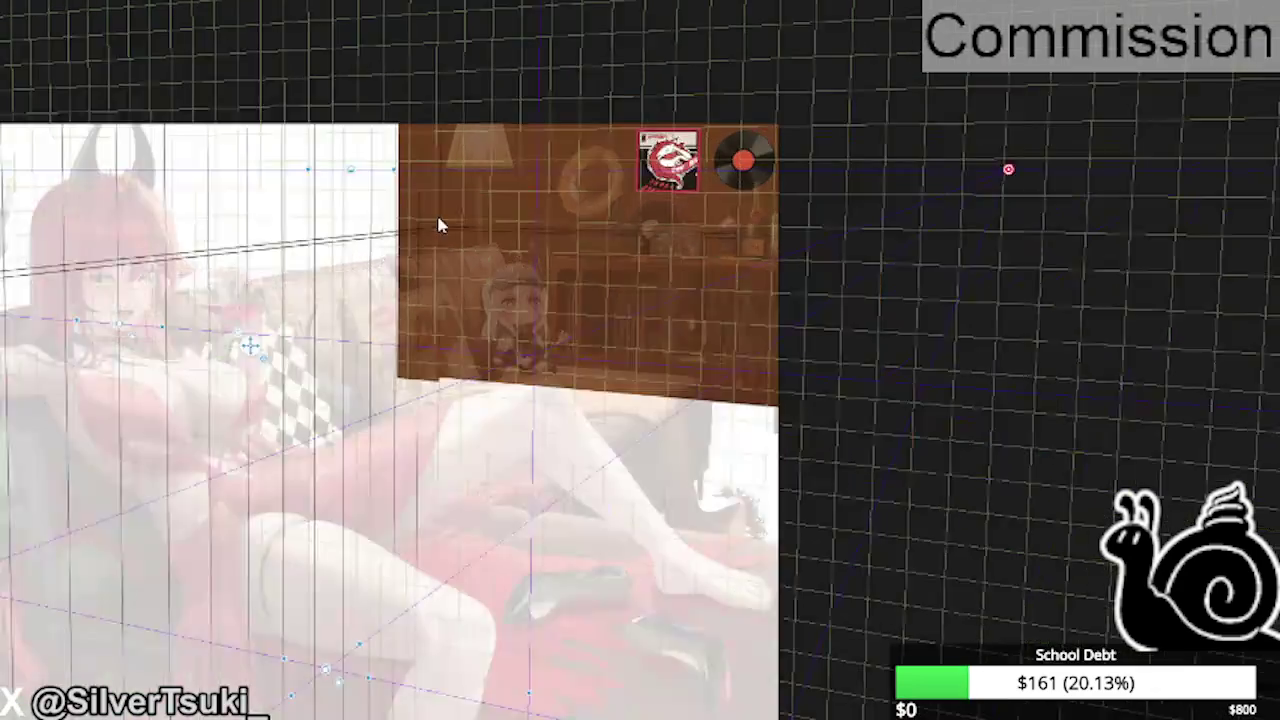
{"action": "scroll", "coordinate": [437, 220], "scroll_direction": "down", "scroll_amount": 1}
{"action": "scroll", "coordinate": [605, 495], "scroll_direction": "up", "scroll_amount": 1}
{"action": "scroll", "coordinate": [605, 495], "scroll_direction": "up", "scroll_amount": 1}
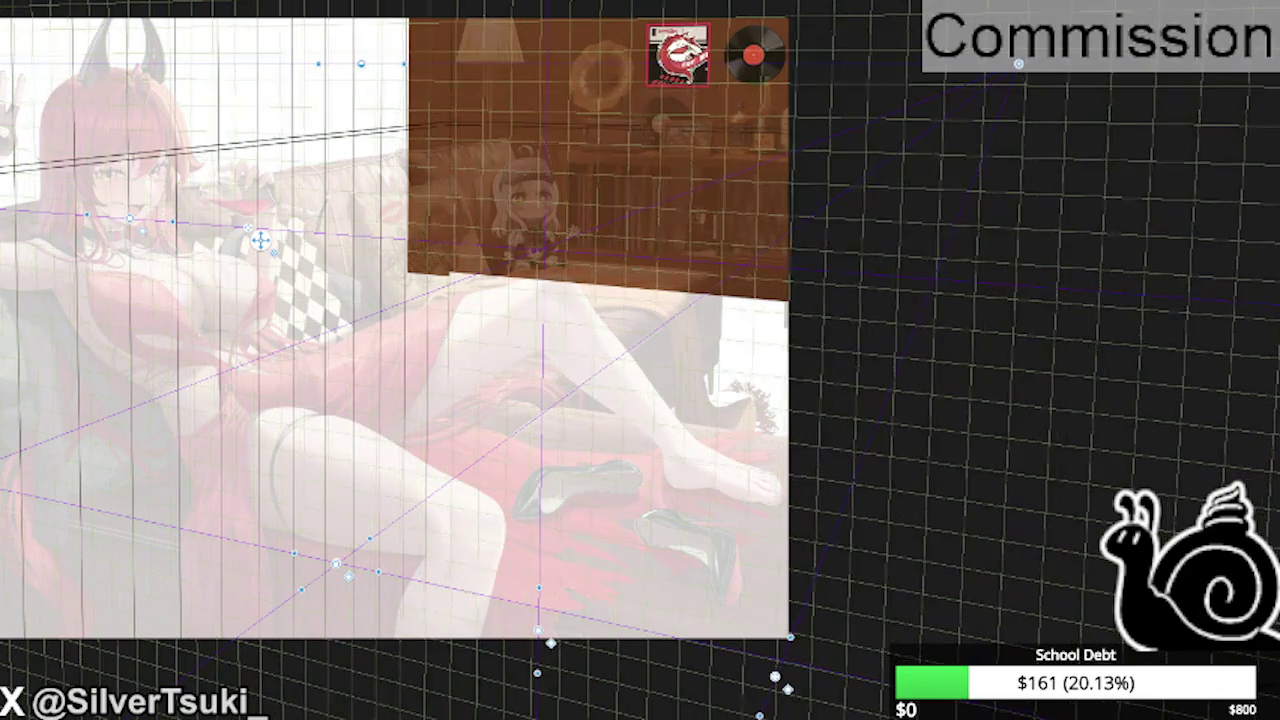
{"action": "scroll", "coordinate": [432, 167], "scroll_direction": "up", "scroll_amount": 1}
{"action": "scroll", "coordinate": [432, 167], "scroll_direction": "up", "scroll_amount": 1}
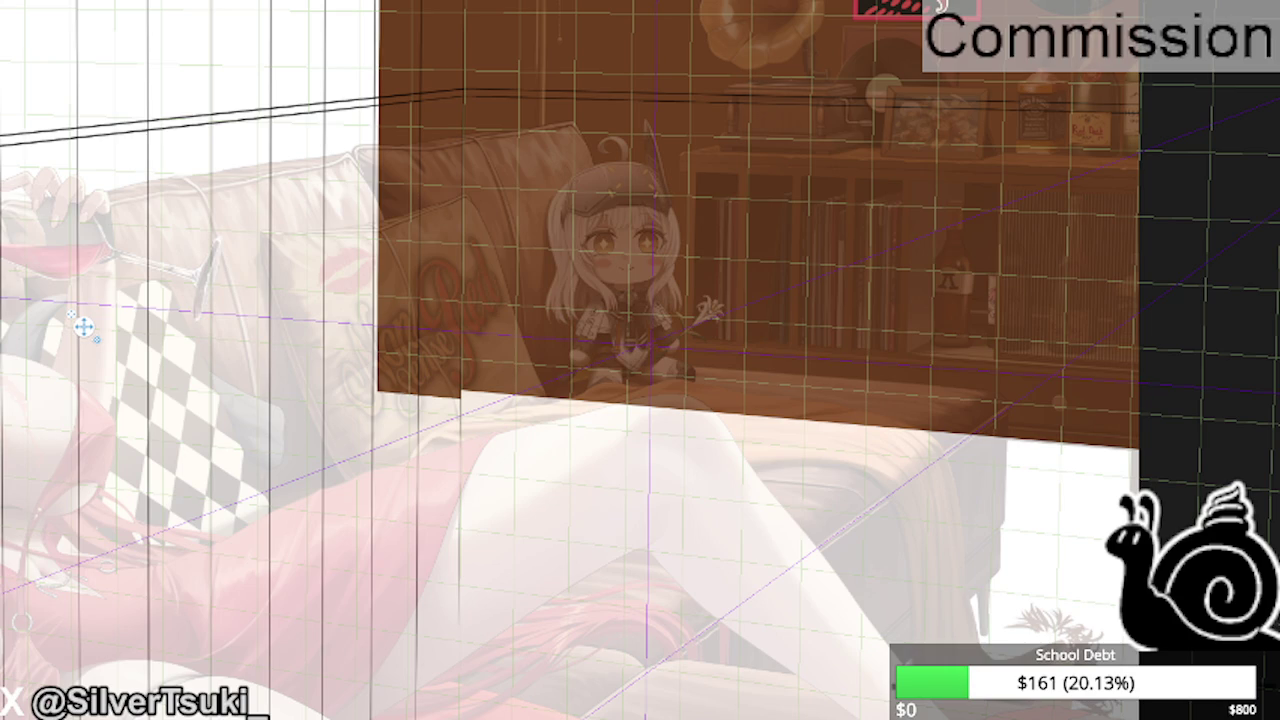
{"action": "scroll", "coordinate": [441, 140], "scroll_direction": "up", "scroll_amount": 2}
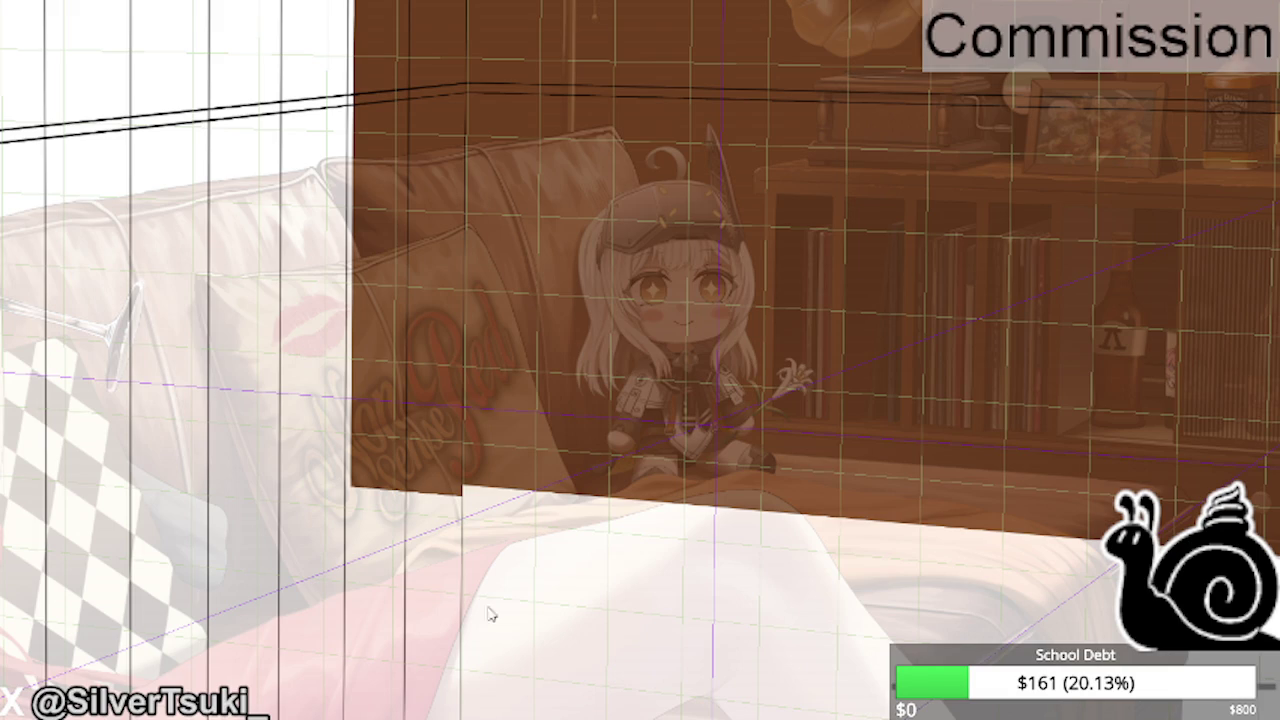
{"action": "scroll", "coordinate": [455, 495], "scroll_direction": "down", "scroll_amount": 2}
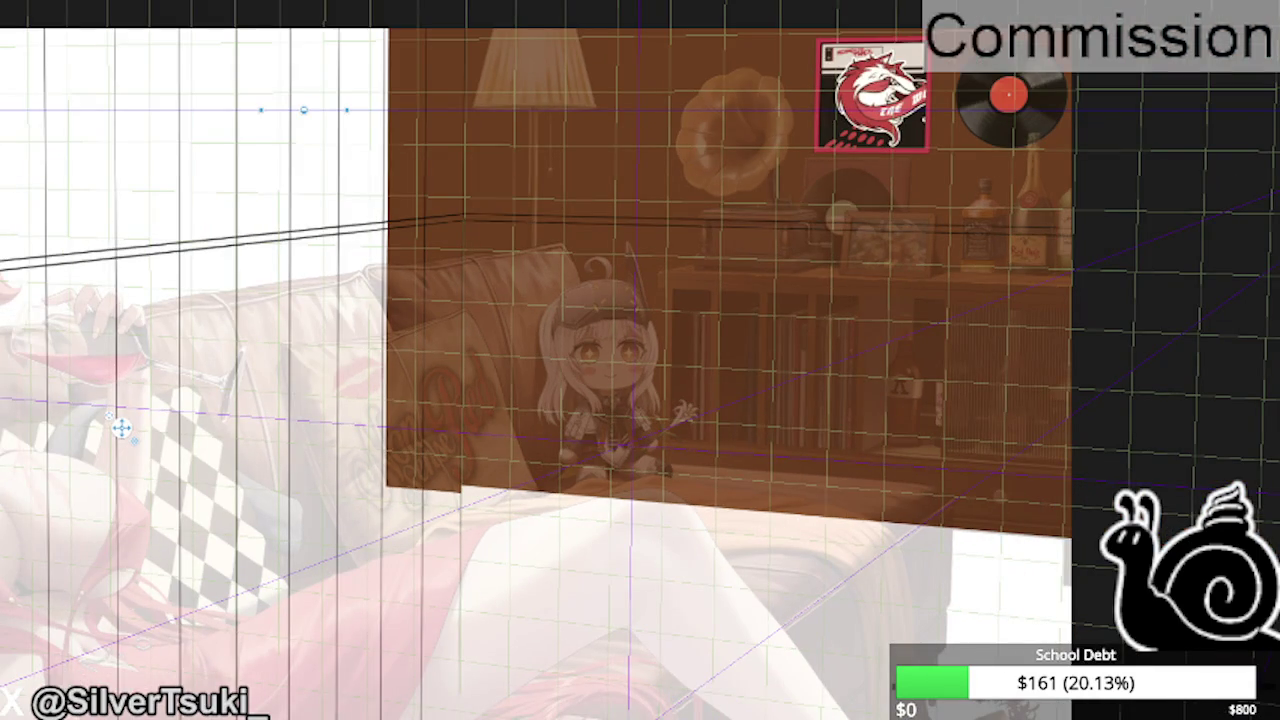
{"action": "scroll", "coordinate": [412, 512], "scroll_direction": "up", "scroll_amount": 1}
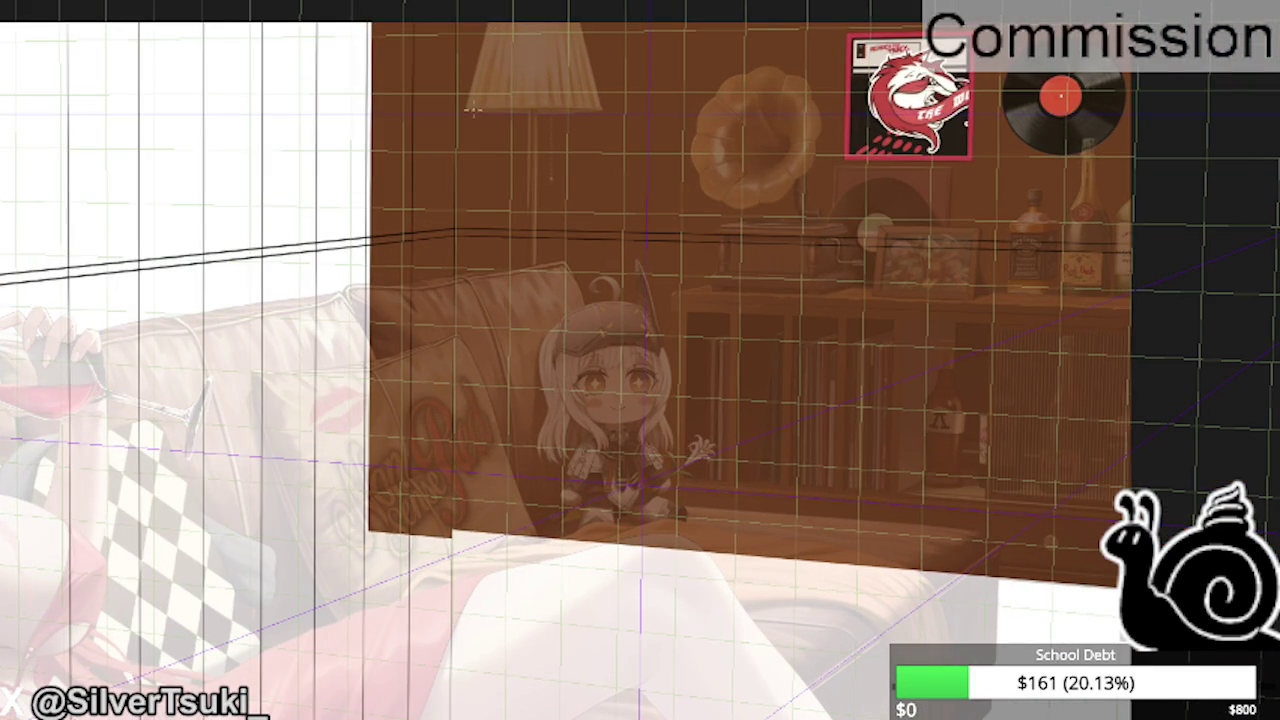
{"action": "key", "text": "h"}
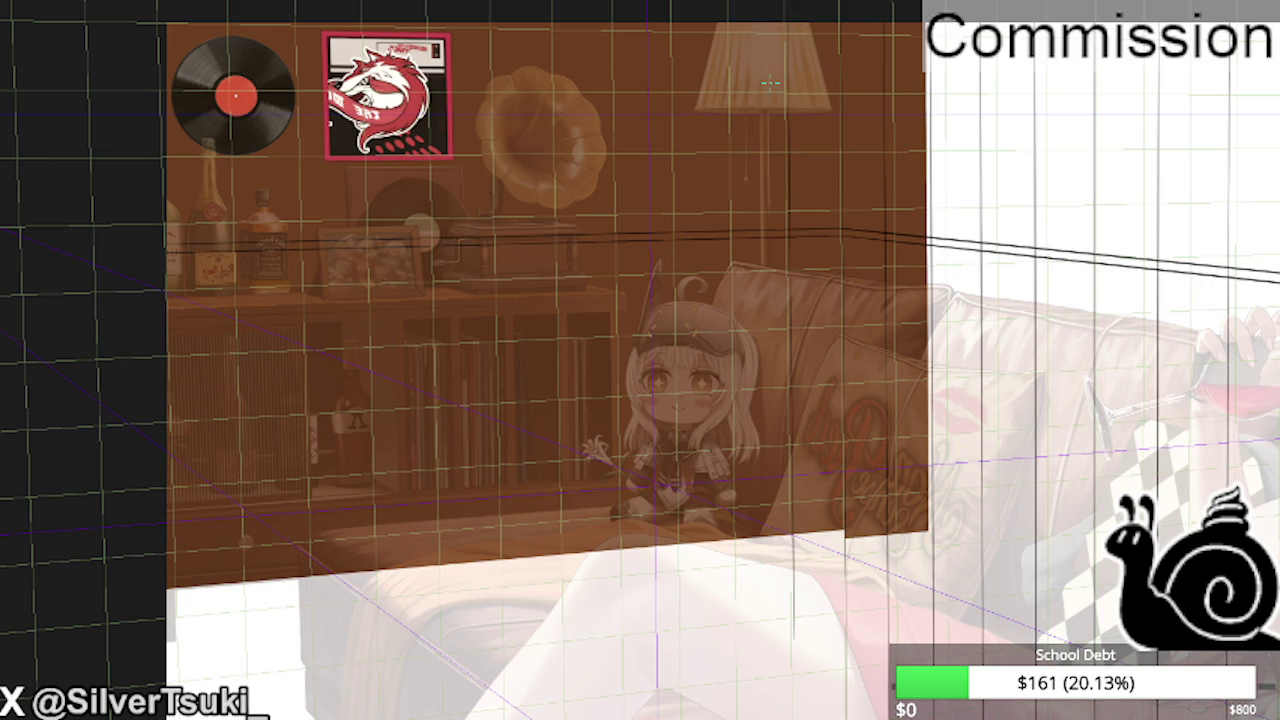
- Restore the canvas view to normal orientation and look over the scene
{"action": "key", "text": "m"}
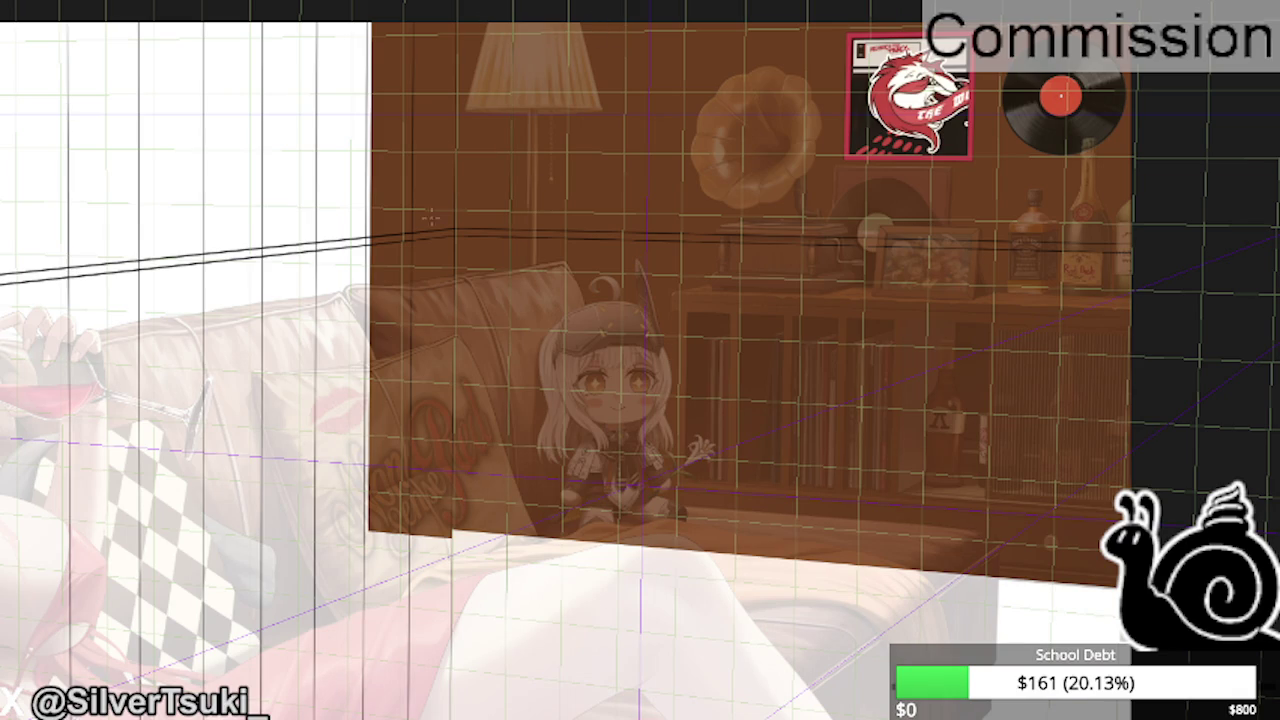
{"action": "scroll", "coordinate": [410, 68], "scroll_direction": "up", "scroll_amount": 1}
{"action": "scroll", "coordinate": [410, 70], "scroll_direction": "up", "scroll_amount": 2}
{"action": "scroll", "coordinate": [406, 72], "scroll_direction": "down", "scroll_amount": 1}
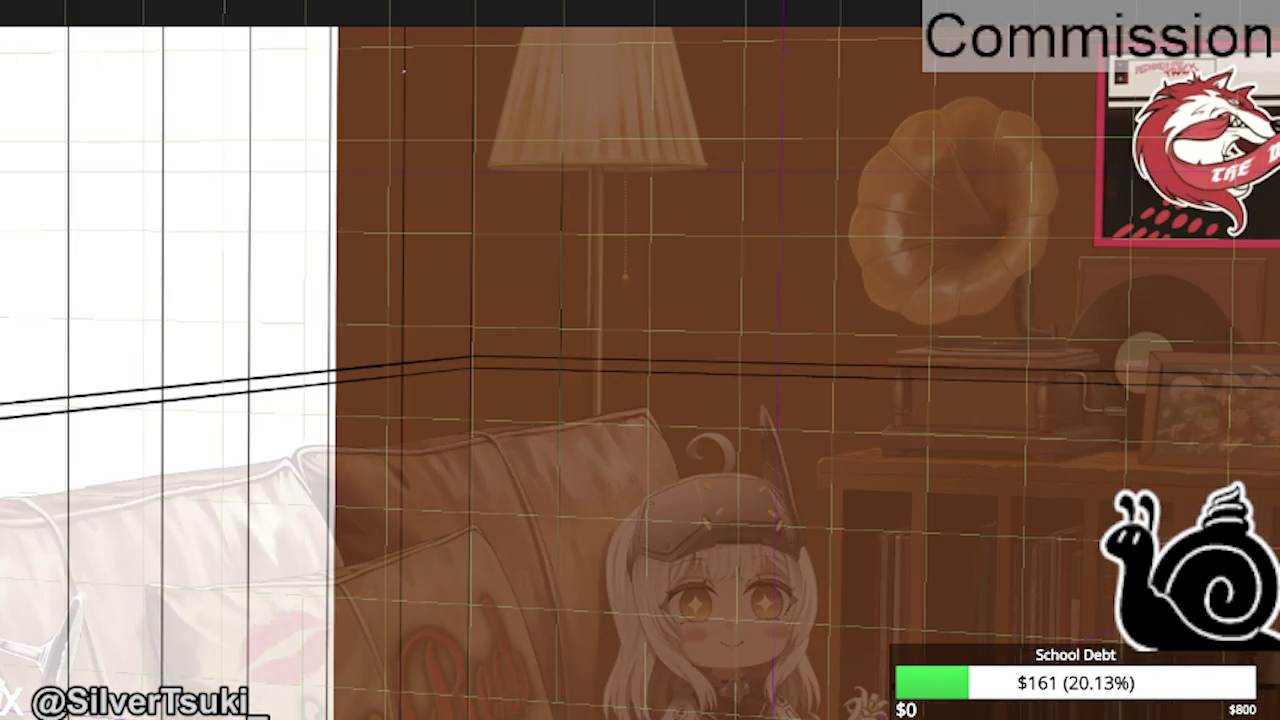
{"action": "scroll", "coordinate": [455, 135], "scroll_direction": "up", "scroll_amount": 3}
{"action": "scroll", "coordinate": [453, 135], "scroll_direction": "down", "scroll_amount": 2}
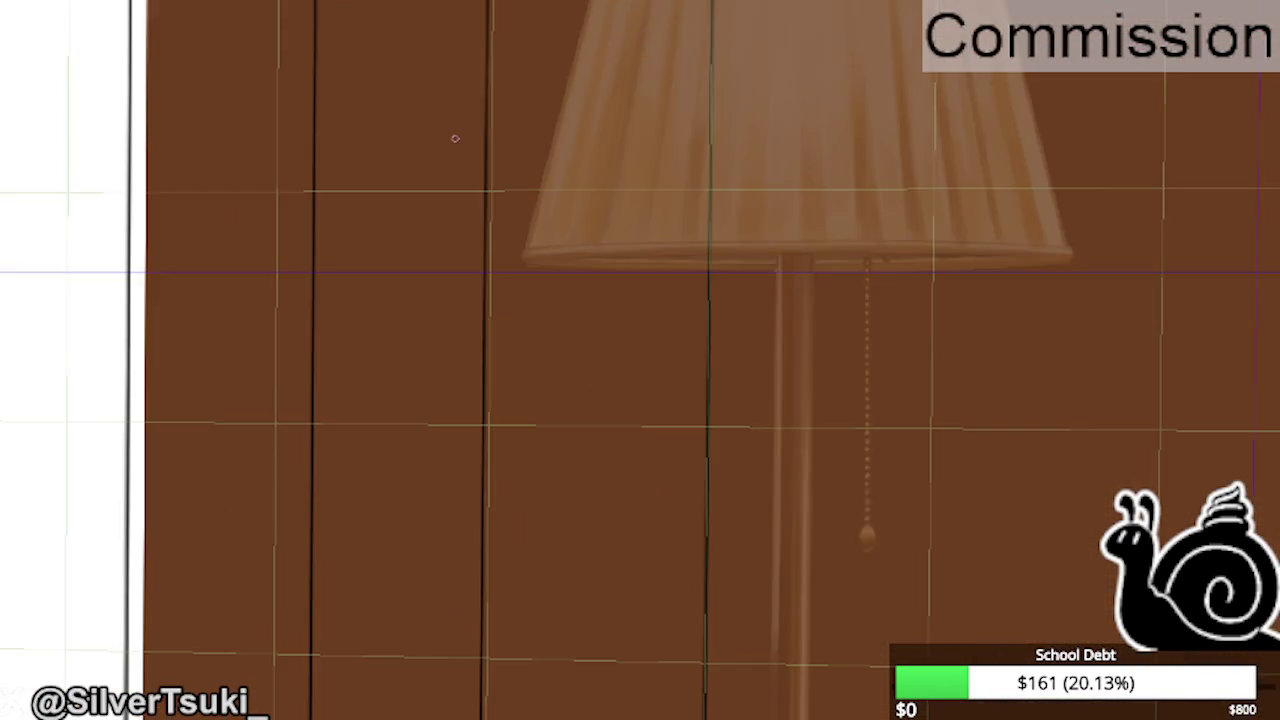
{"action": "scroll", "coordinate": [453, 138], "scroll_direction": "up", "scroll_amount": 1}
{"action": "scroll", "coordinate": [454, 141], "scroll_direction": "down", "scroll_amount": 2}
{"action": "scroll", "coordinate": [454, 141], "scroll_direction": "down", "scroll_amount": 1}
{"action": "scroll", "coordinate": [454, 141], "scroll_direction": "down", "scroll_amount": 1}
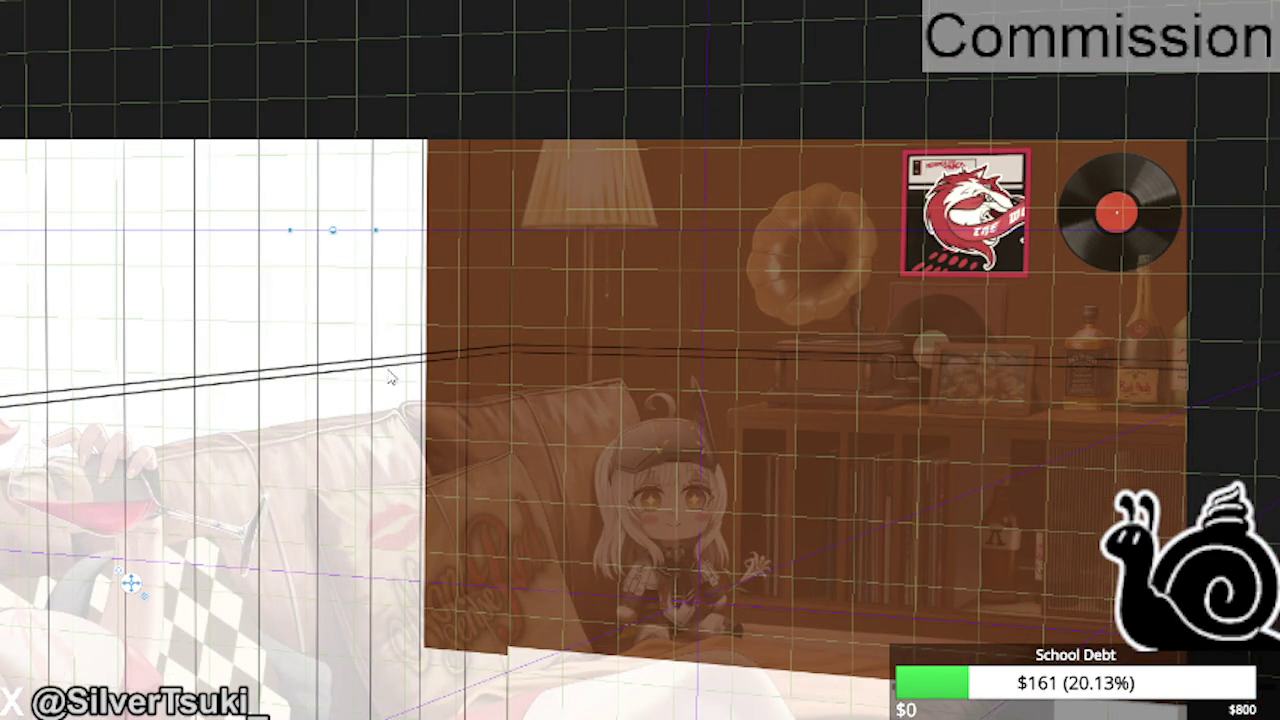
- Zoom out and select the perspective ruler to show its vanishing-point handles
{"action": "scroll", "coordinate": [490, 190], "scroll_direction": "down", "scroll_amount": 1}
{"action": "scroll", "coordinate": [490, 190], "scroll_direction": "down", "scroll_amount": 1}
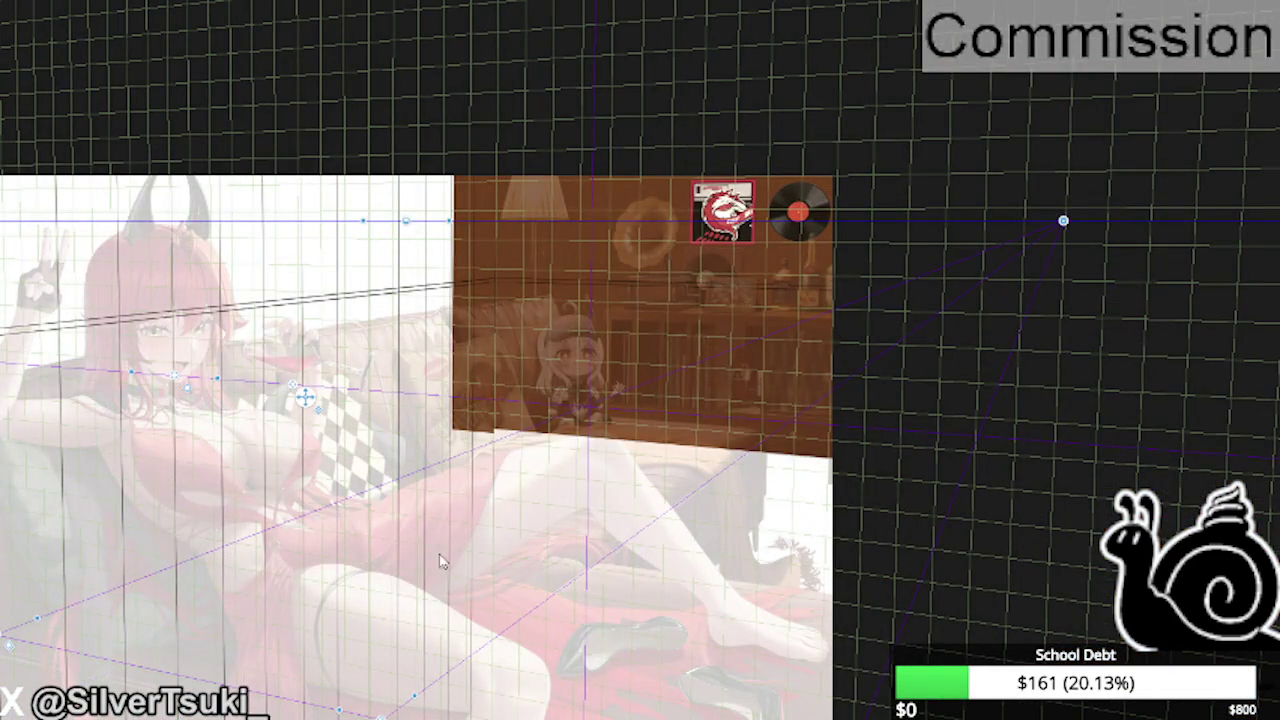
{"action": "scroll", "coordinate": [418, 350], "scroll_direction": "down", "scroll_amount": 1}
{"action": "scroll", "coordinate": [543, 237], "scroll_direction": "up", "scroll_amount": 2}
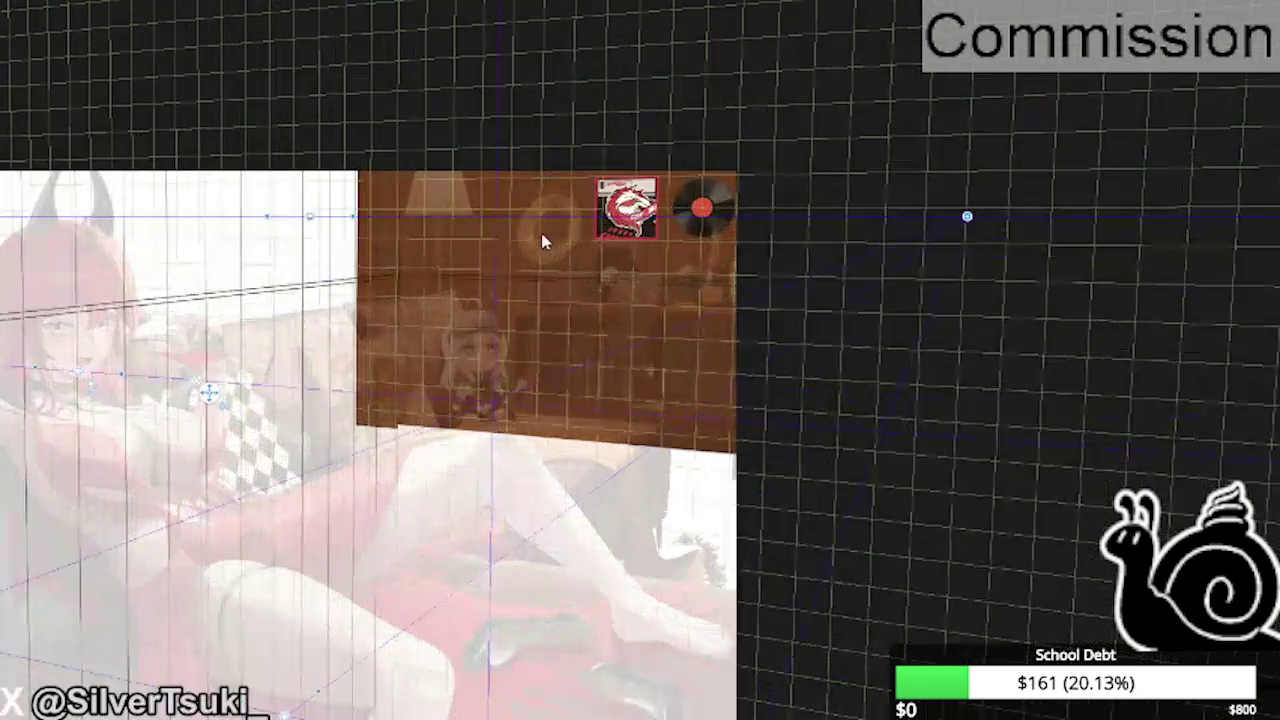
{"action": "scroll", "coordinate": [480, 182], "scroll_direction": "down", "scroll_amount": 2}
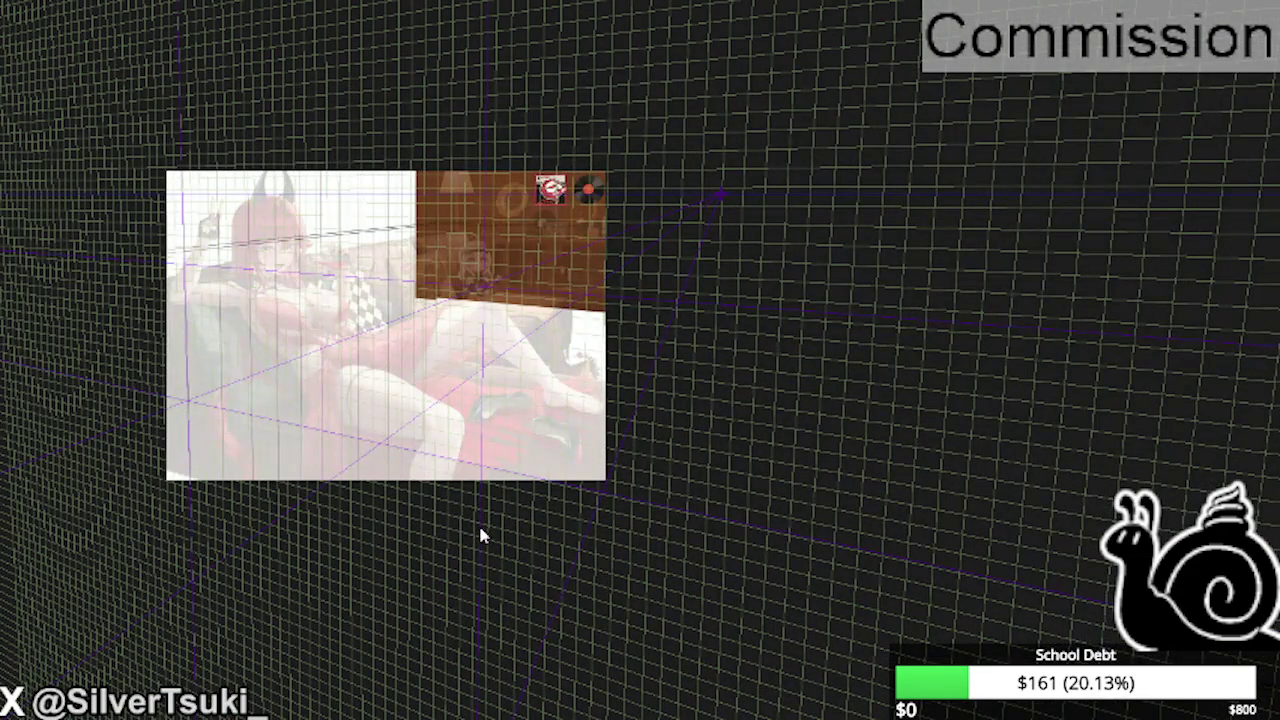
{"action": "left_click", "coordinate": [722, 192]}
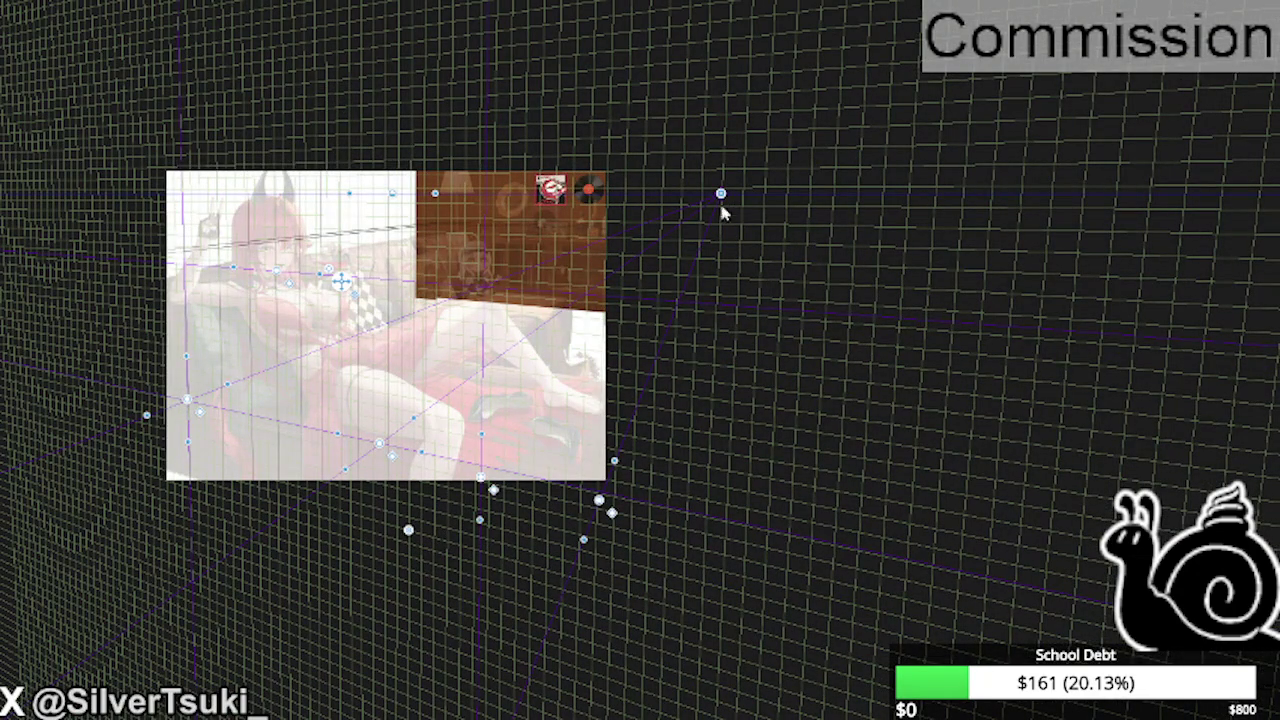
- Nudge the perspective grid's vertical lines slightly left to line up with the wall
{"action": "scroll", "coordinate": [400, 157], "scroll_direction": "up", "scroll_amount": 3}
{"action": "scroll", "coordinate": [400, 155], "scroll_direction": "up", "scroll_amount": 3}
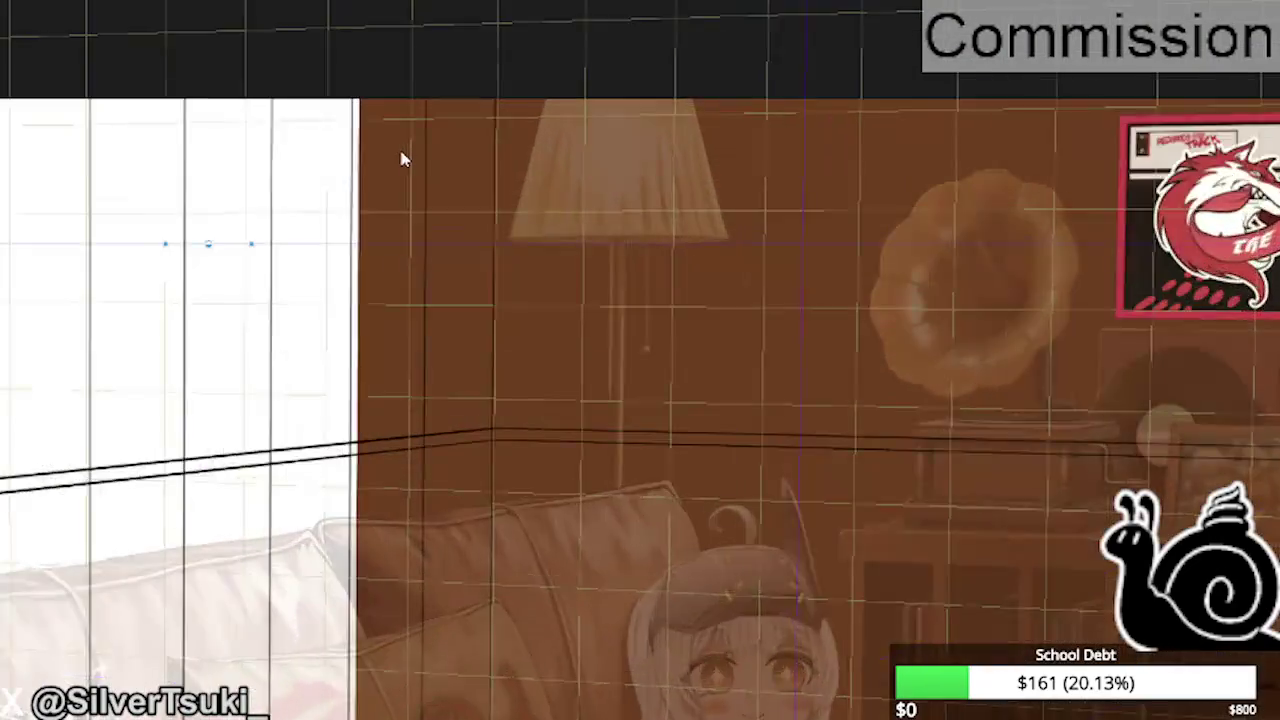
{"action": "scroll", "coordinate": [410, 181], "scroll_direction": "up", "scroll_amount": 2}
{"action": "left_click_drag", "start_coordinate": [410, 186], "coordinate": [406, 191]}
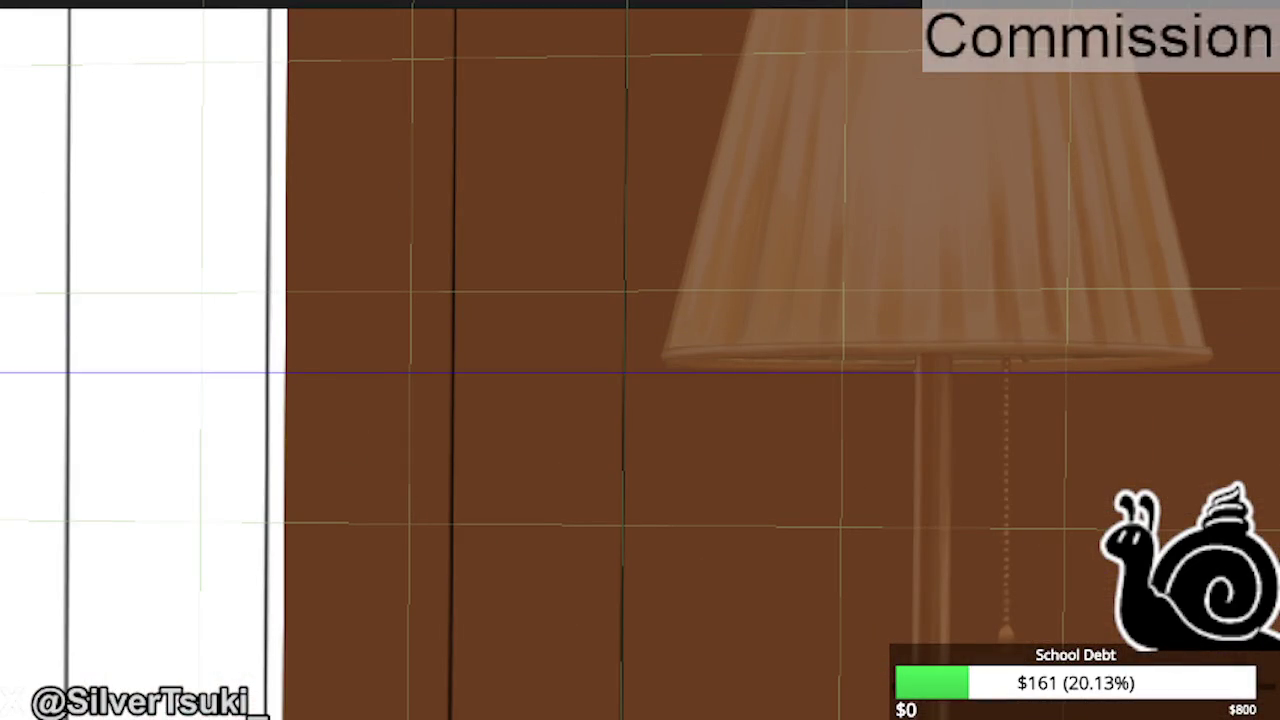
{"action": "scroll", "coordinate": [275, 165], "scroll_direction": "down", "scroll_amount": 3}
{"action": "scroll", "coordinate": [275, 165], "scroll_direction": "down", "scroll_amount": 2}
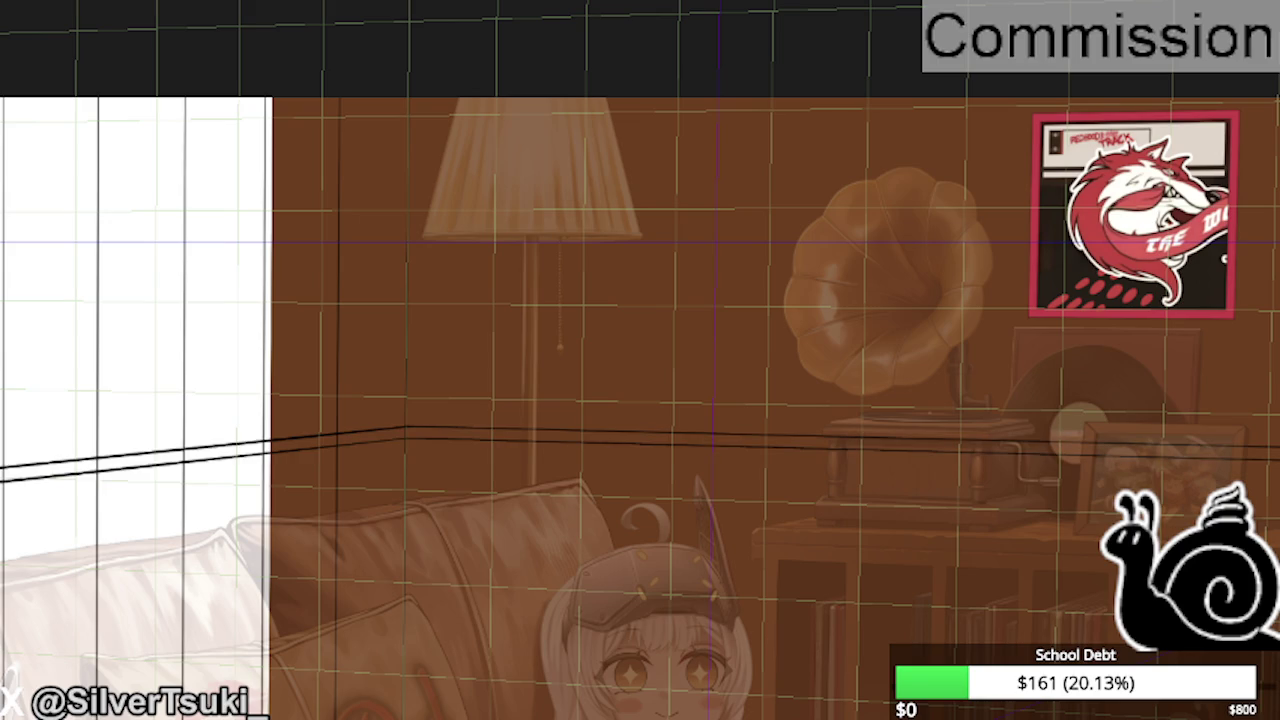
{"action": "scroll", "coordinate": [462, 90], "scroll_direction": "down", "scroll_amount": 2}
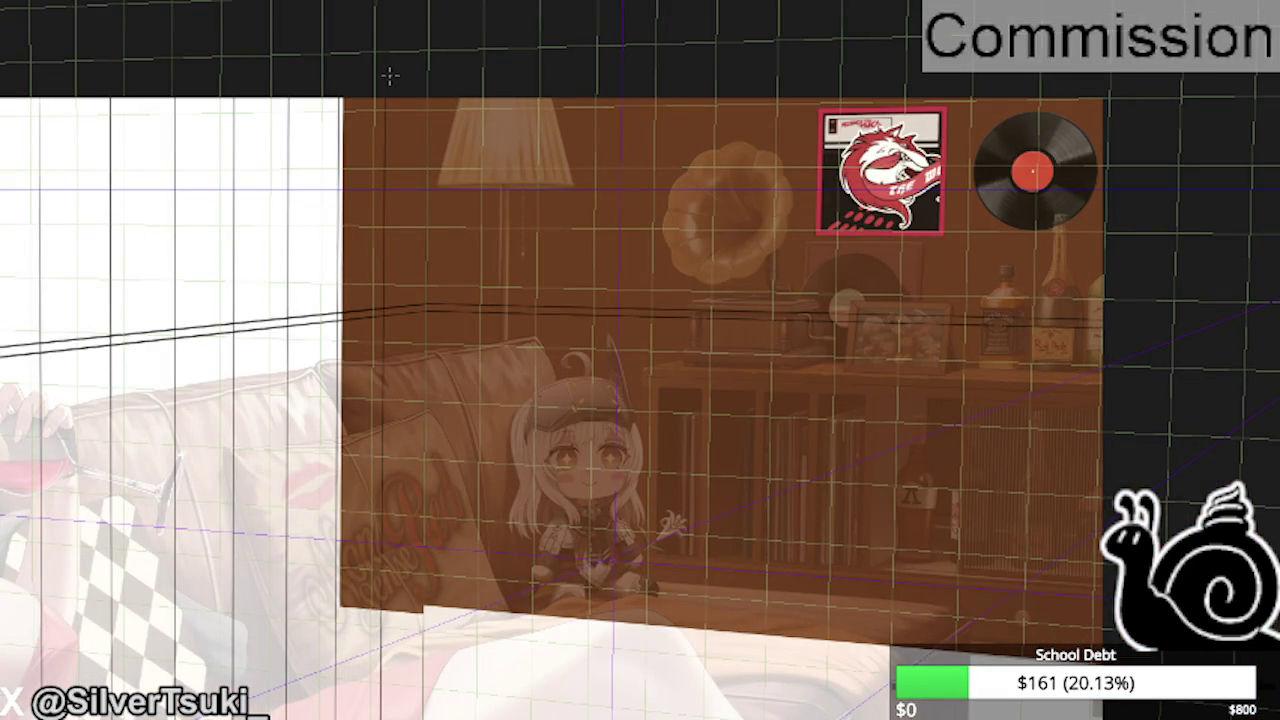
{"action": "scroll", "coordinate": [390, 75], "scroll_direction": "down", "scroll_amount": 1}
{"action": "scroll", "coordinate": [457, 63], "scroll_direction": "down", "scroll_amount": 1}
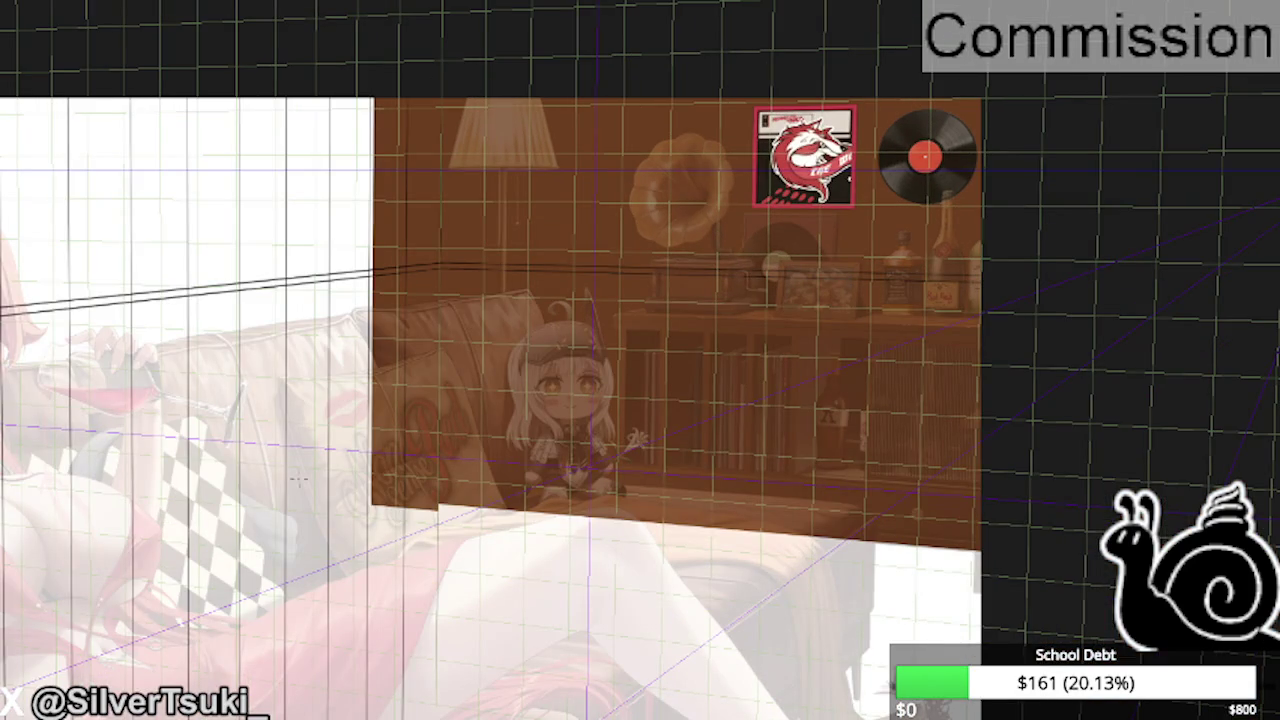
{"action": "scroll", "coordinate": [436, 197], "scroll_direction": "up", "scroll_amount": 1}
{"action": "scroll", "coordinate": [440, 150], "scroll_direction": "up", "scroll_amount": 2}
{"action": "scroll", "coordinate": [470, 92], "scroll_direction": "up", "scroll_amount": 2}
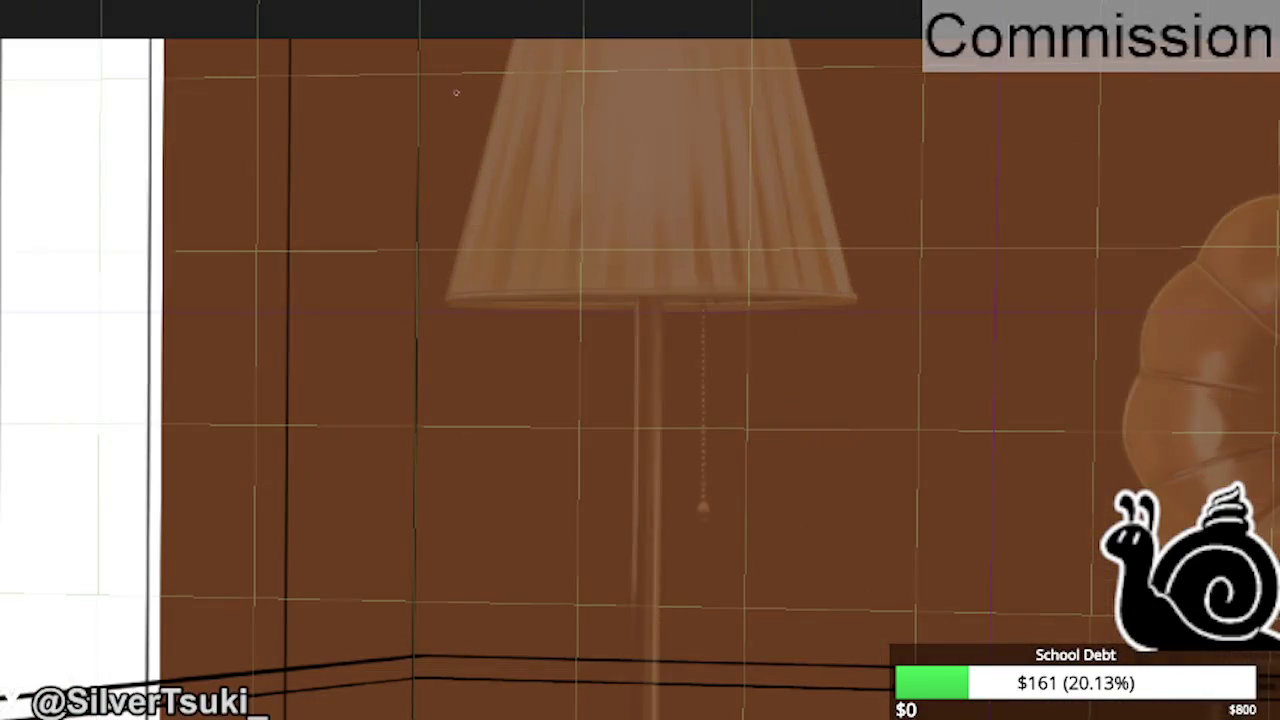
{"action": "scroll", "coordinate": [446, 76], "scroll_direction": "down", "scroll_amount": 3}
{"action": "scroll", "coordinate": [491, 49], "scroll_direction": "down", "scroll_amount": 1}
{"action": "scroll", "coordinate": [491, 49], "scroll_direction": "down", "scroll_amount": 1}
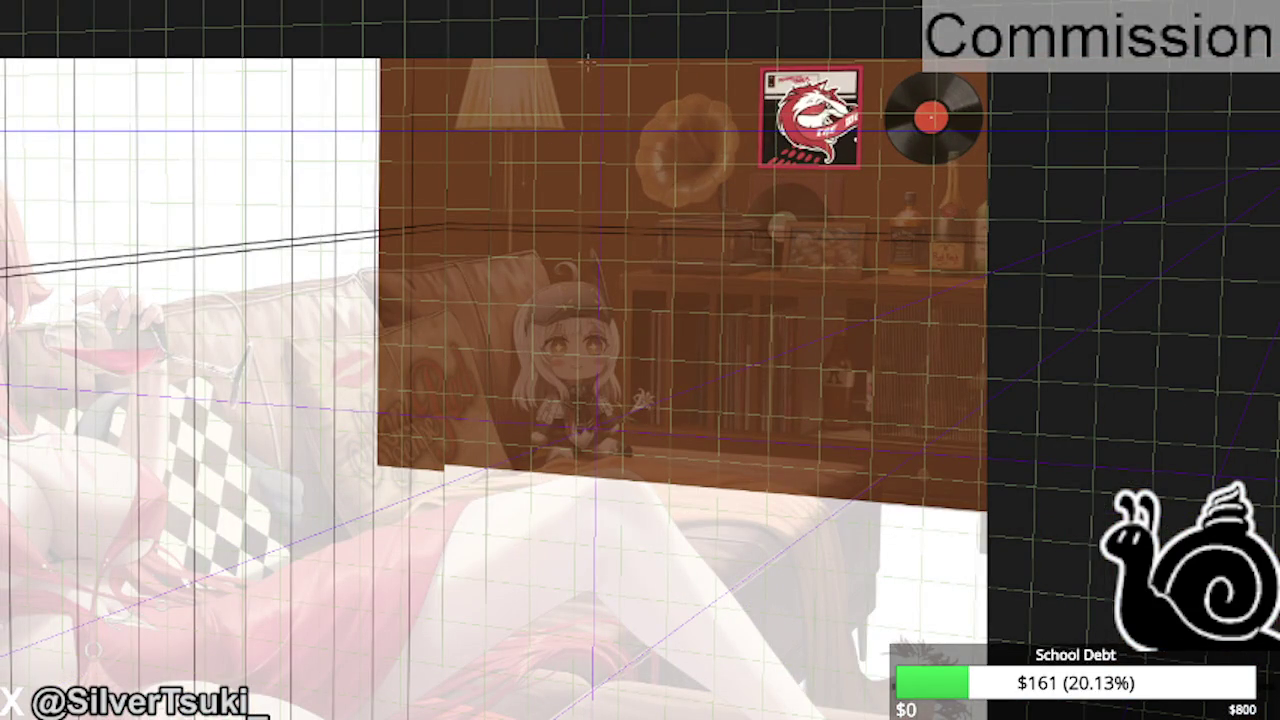
{"action": "scroll", "coordinate": [577, 73], "scroll_direction": "up", "scroll_amount": 1}
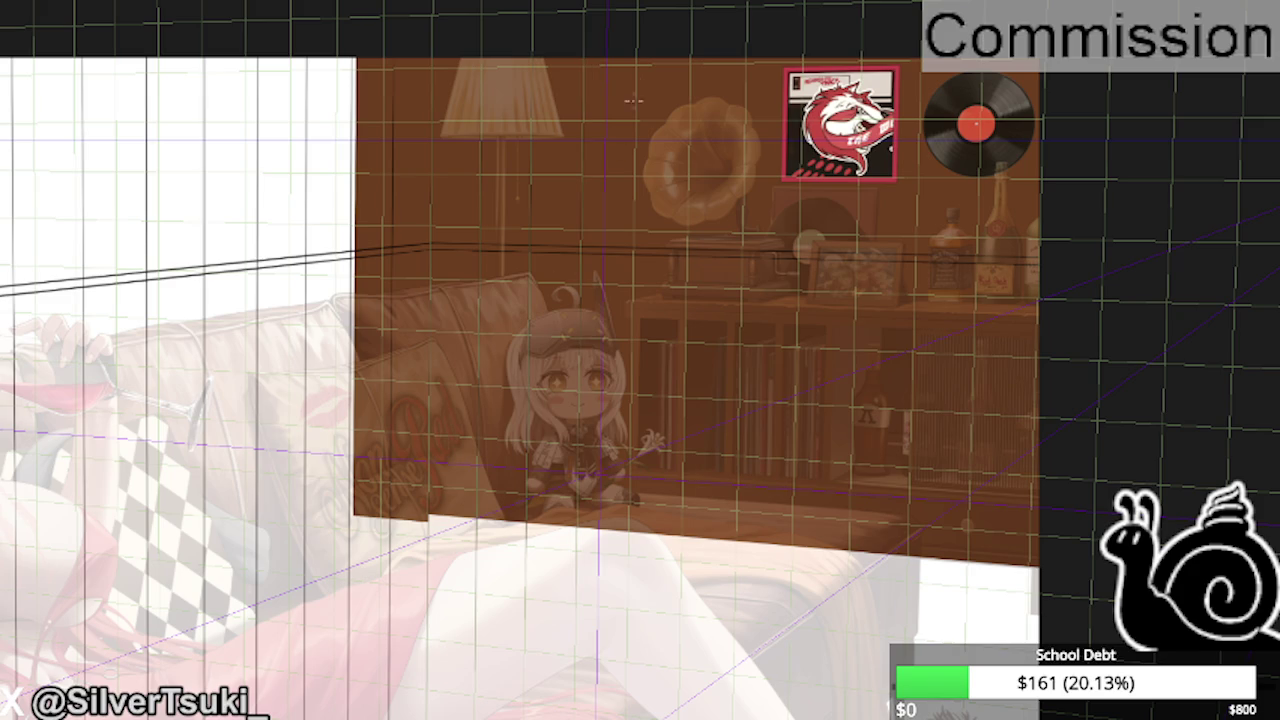
- Check the composition mirrored, flip back, and hide the semi-transparent room reference layer
{"action": "key", "text": "m"}
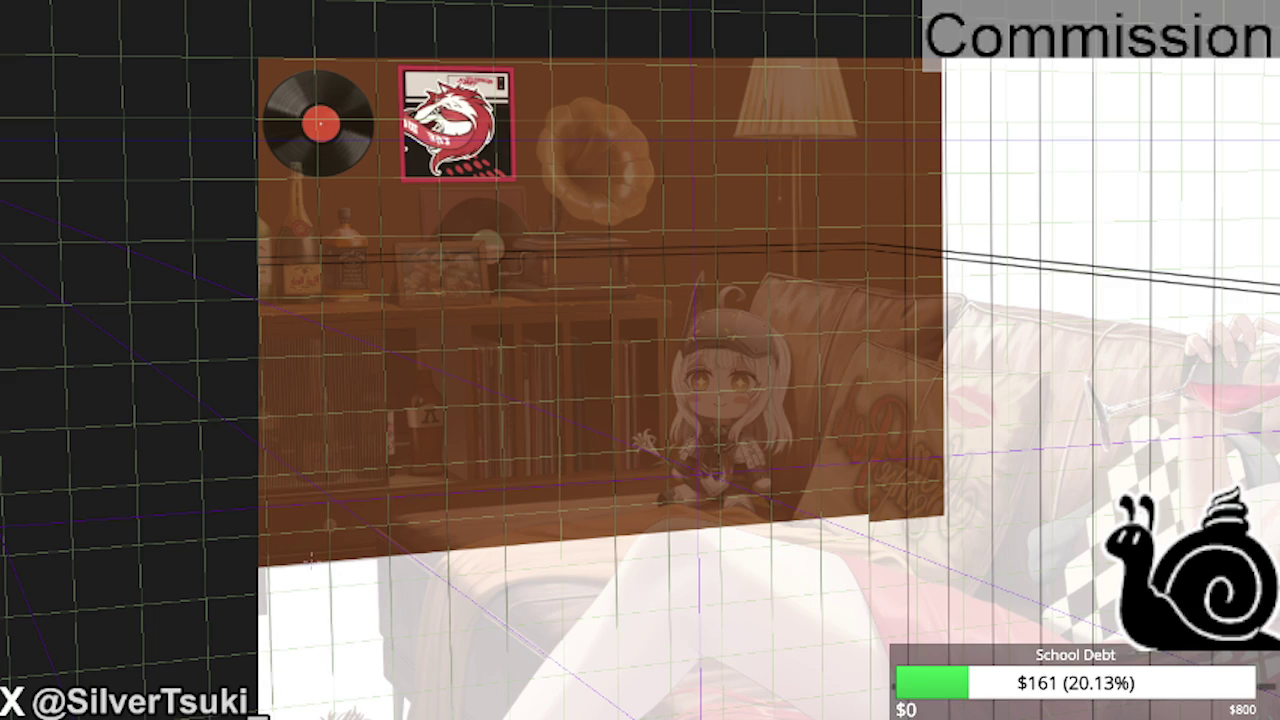
{"action": "key", "text": "h"}
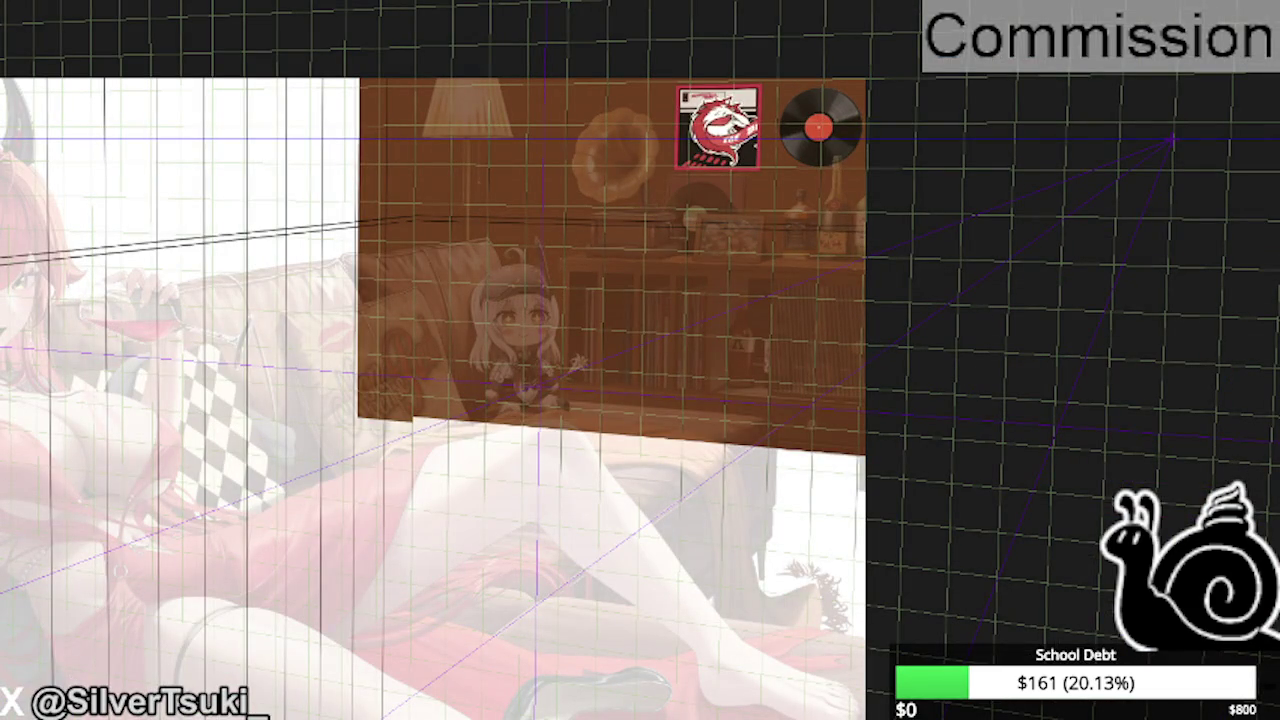
{"action": "scroll", "coordinate": [786, 262], "scroll_direction": "up", "scroll_amount": 1}
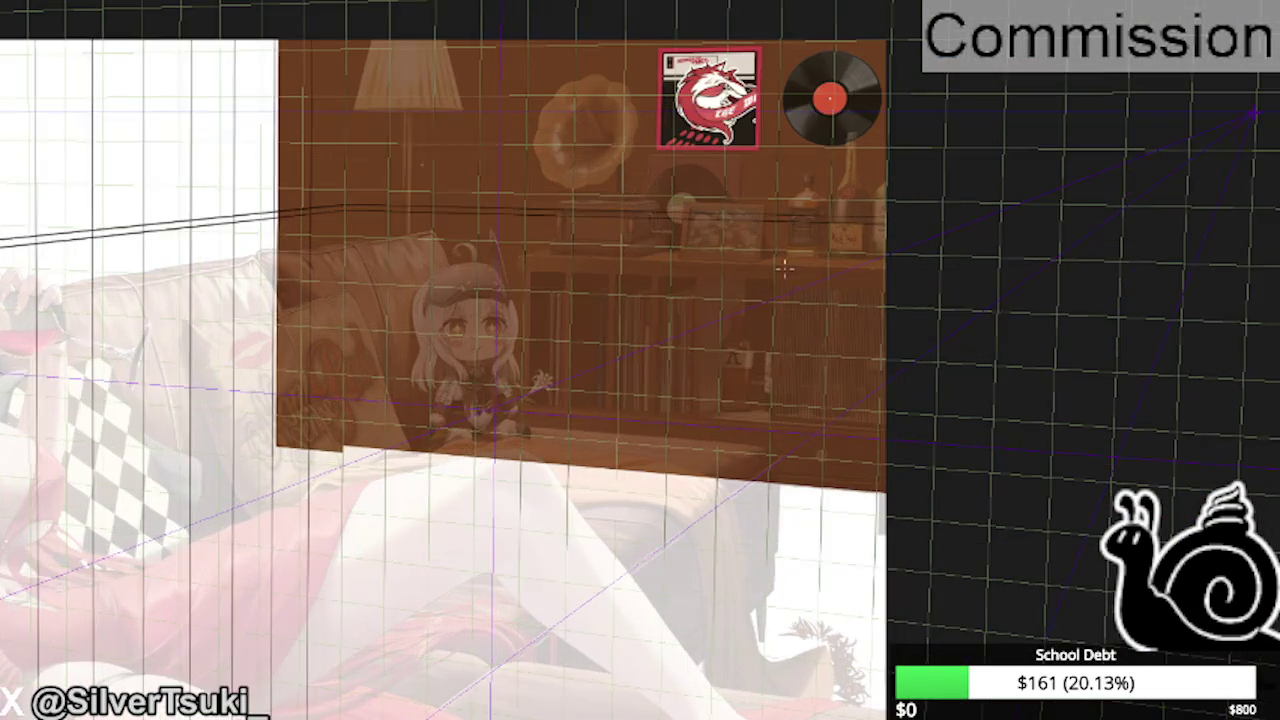
{"action": "scroll", "coordinate": [786, 262], "scroll_direction": "up", "scroll_amount": 1}
{"action": "scroll", "coordinate": [780, 258], "scroll_direction": "up", "scroll_amount": 1}
{"action": "scroll", "coordinate": [758, 252], "scroll_direction": "up", "scroll_amount": 1}
{"action": "scroll", "coordinate": [758, 254], "scroll_direction": "down", "scroll_amount": 2}
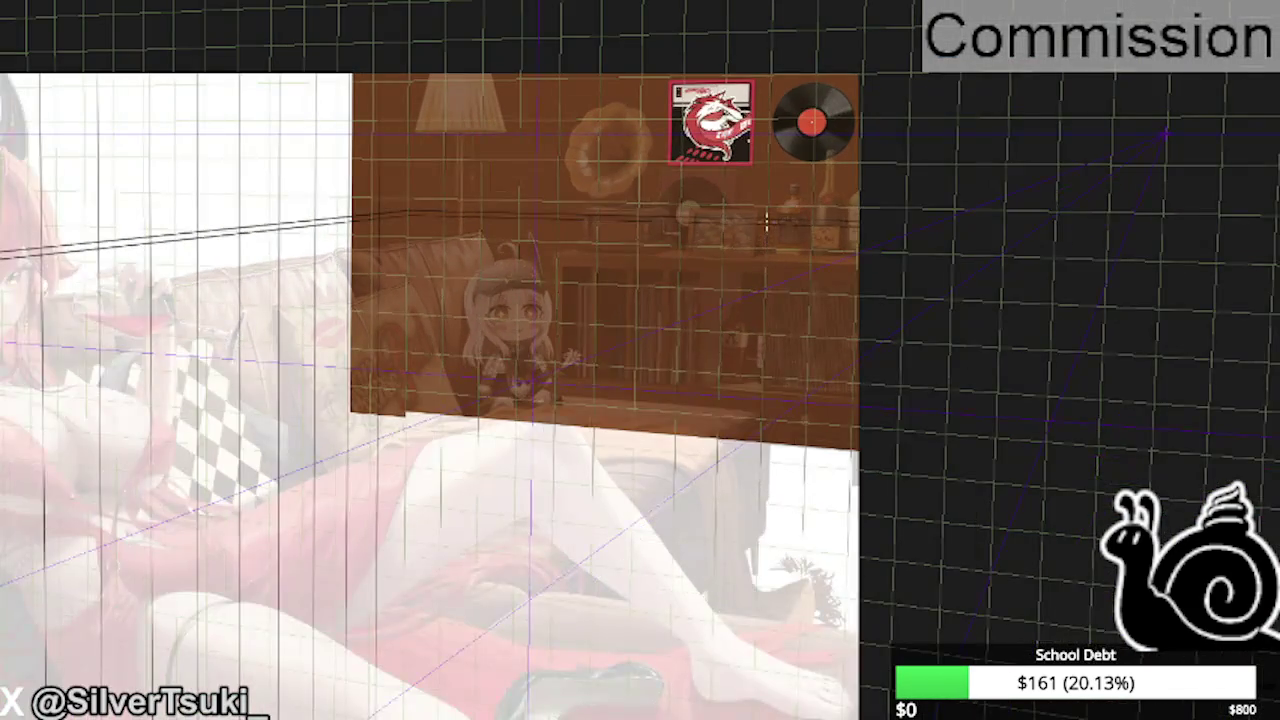
{"action": "scroll", "coordinate": [766, 217], "scroll_direction": "down", "scroll_amount": 1}
{"action": "scroll", "coordinate": [766, 217], "scroll_direction": "down", "scroll_amount": 1}
{"action": "scroll", "coordinate": [106, 86], "scroll_direction": "down", "scroll_amount": 1}
{"action": "scroll", "coordinate": [572, 229], "scroll_direction": "up", "scroll_amount": 2}
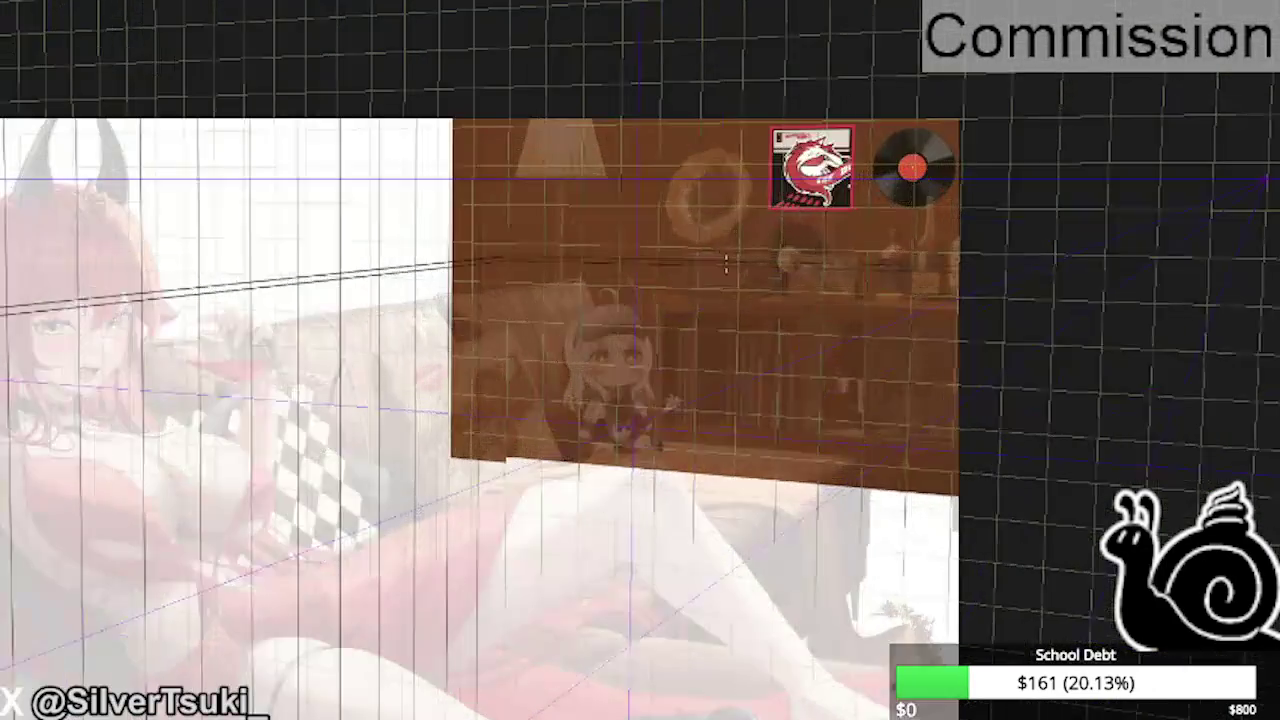
{"action": "scroll", "coordinate": [572, 229], "scroll_direction": "up", "scroll_amount": 2}
{"action": "scroll", "coordinate": [572, 229], "scroll_direction": "up", "scroll_amount": 2}
{"action": "scroll", "coordinate": [572, 229], "scroll_direction": "up", "scroll_amount": 1}
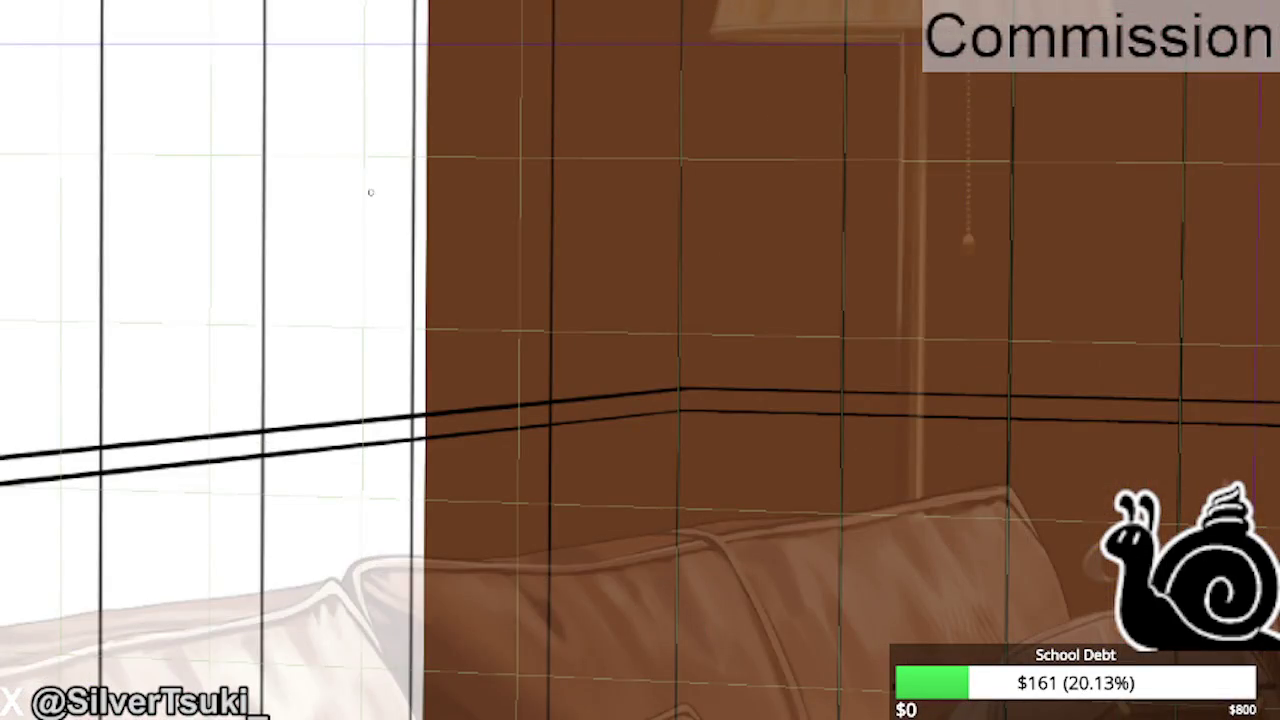
{"action": "scroll", "coordinate": [372, 200], "scroll_direction": "down", "scroll_amount": 1}
{"action": "scroll", "coordinate": [403, 263], "scroll_direction": "down", "scroll_amount": 1}
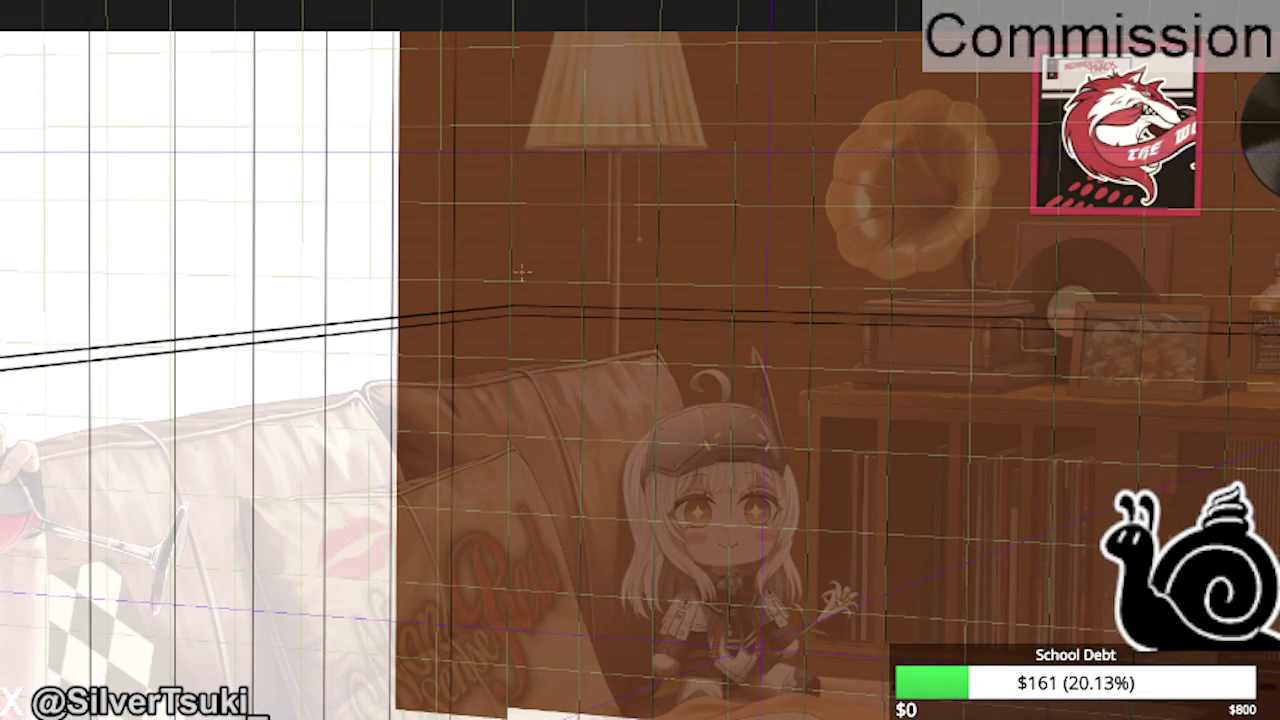
{"action": "scroll", "coordinate": [450, 252], "scroll_direction": "down", "scroll_amount": 1}
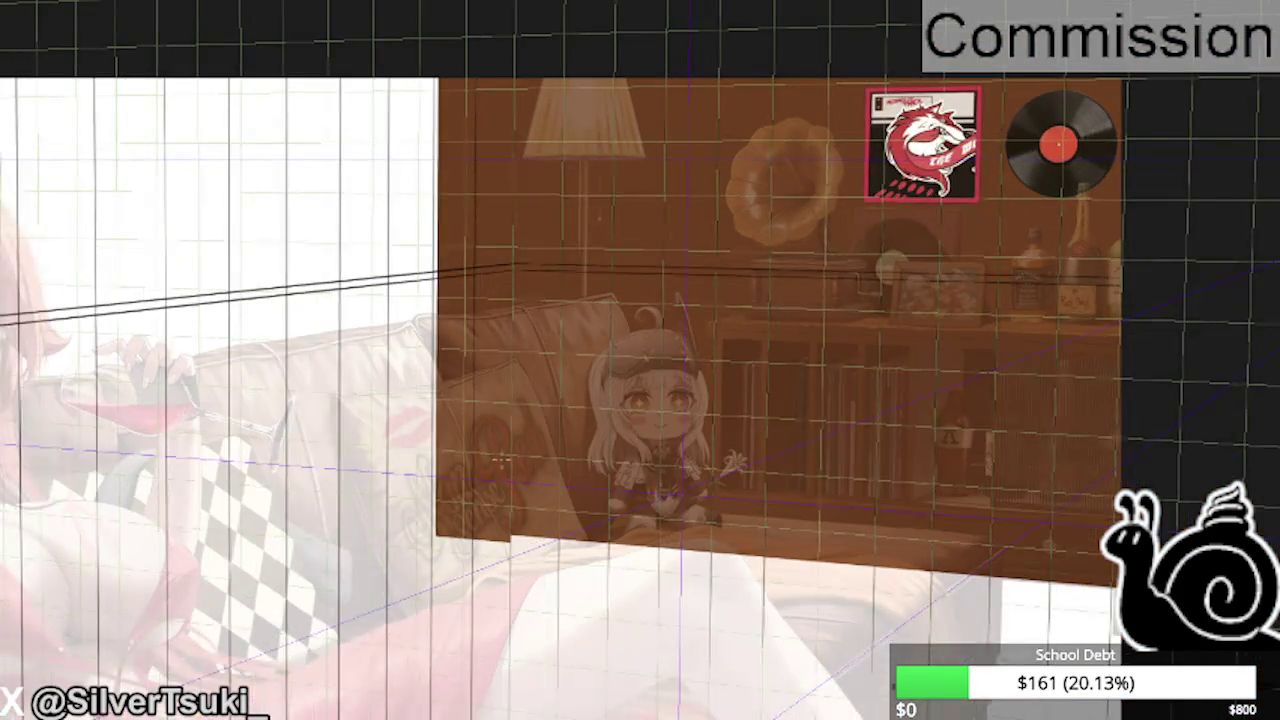
{"action": "key", "text": "ctrl+comma"}
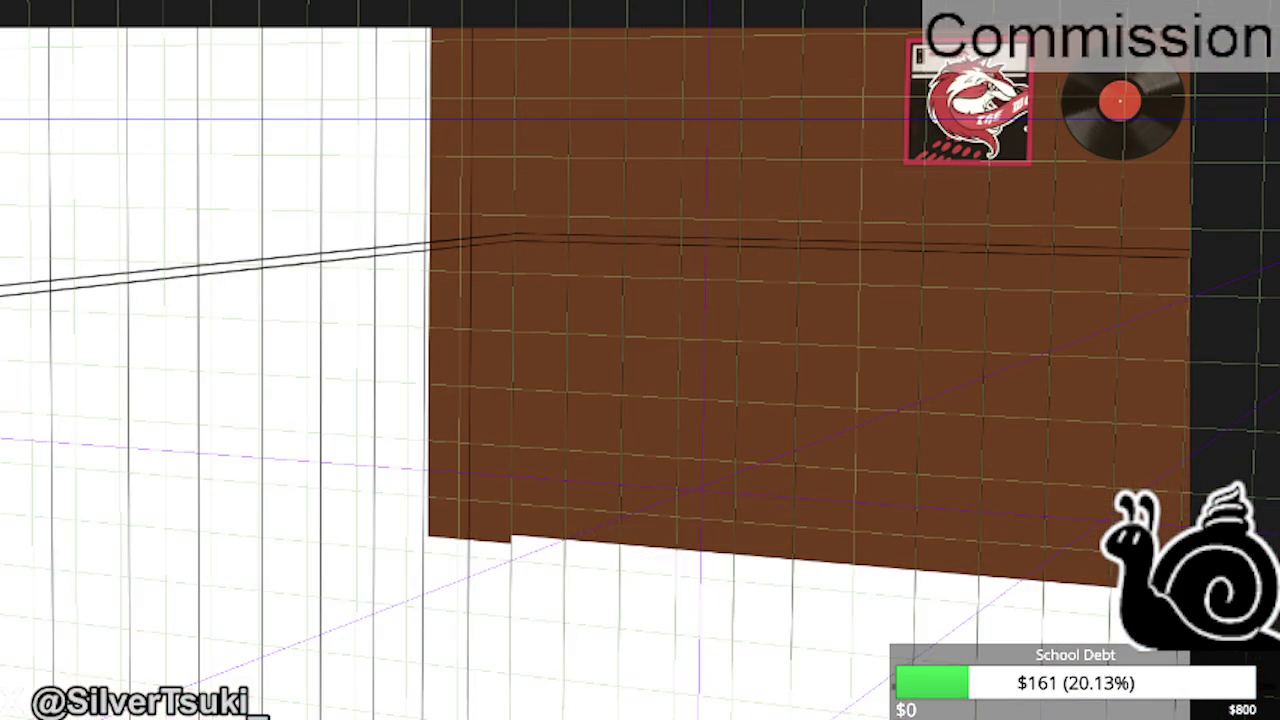
- Zoom in on the brown panel and draw one dark ink stroke down-left from its edge
{"action": "scroll", "coordinate": [493, 289], "scroll_direction": "down", "scroll_amount": 3}
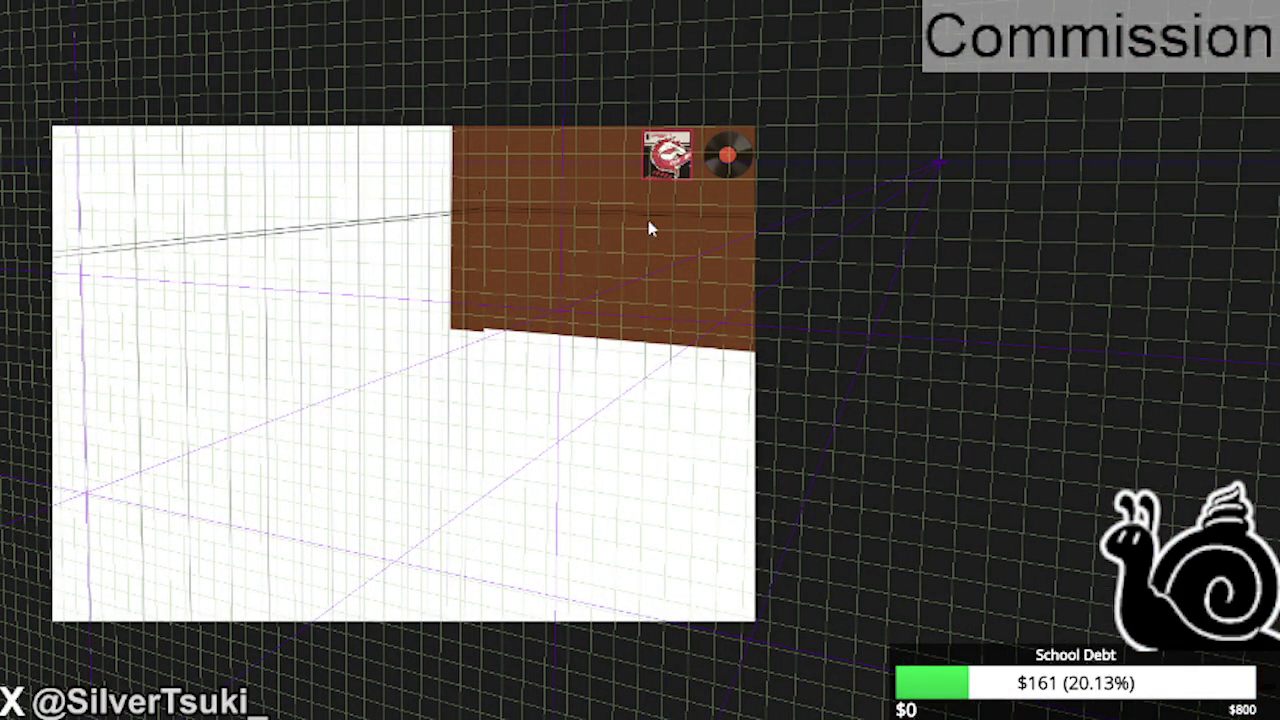
{"action": "key", "text": "ctrl+minus"}
{"action": "key", "text": "ctrl+minus"}
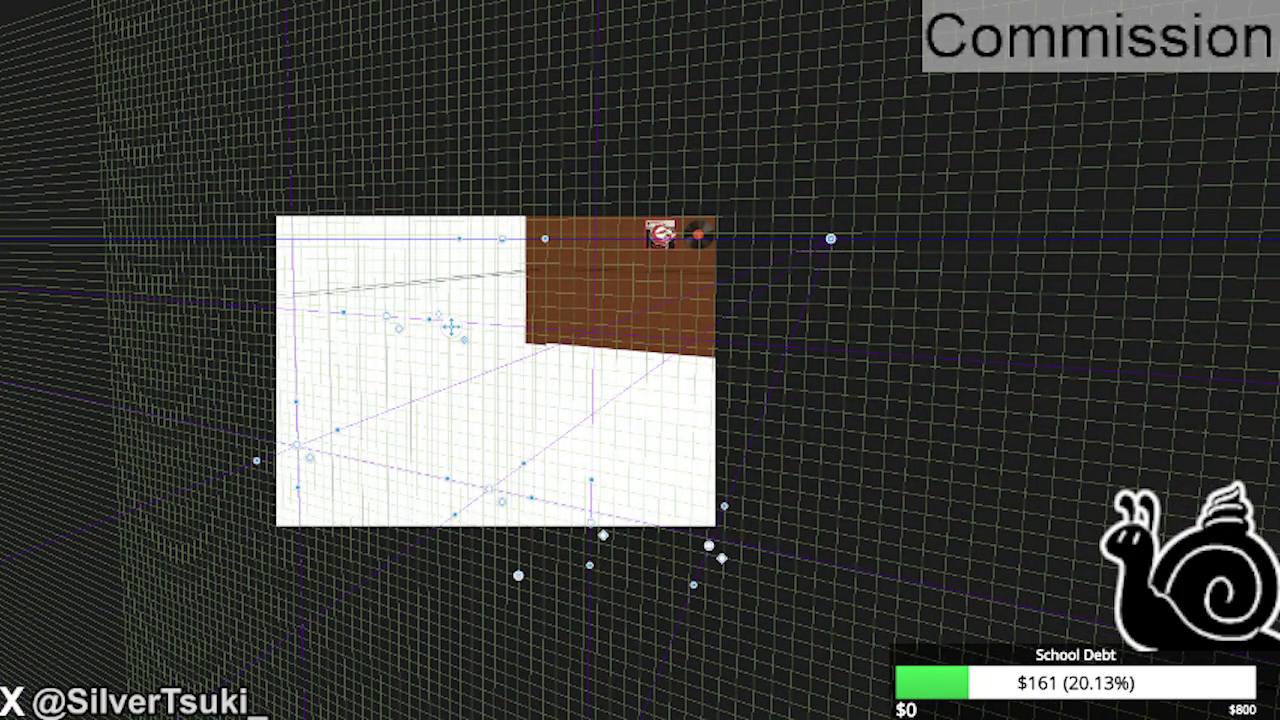
{"action": "scroll", "coordinate": [570, 341], "scroll_direction": "up", "scroll_amount": 1}
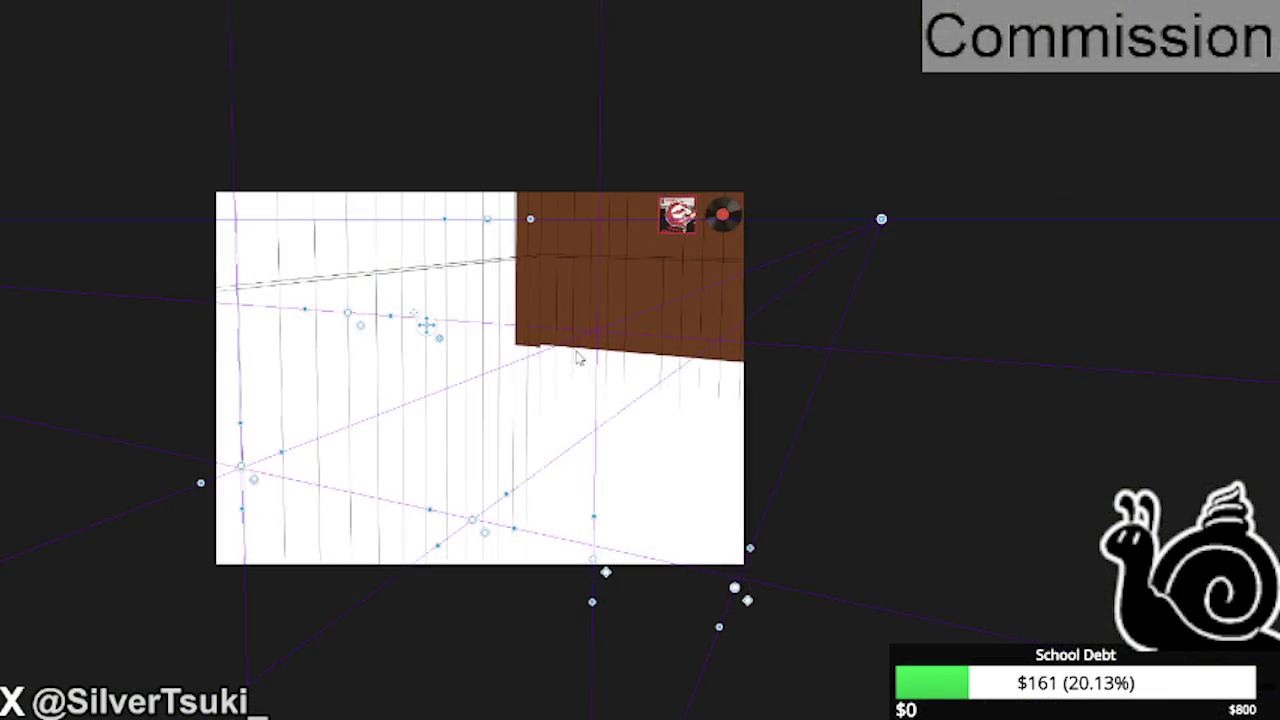
{"action": "scroll", "coordinate": [577, 358], "scroll_direction": "up", "scroll_amount": 1}
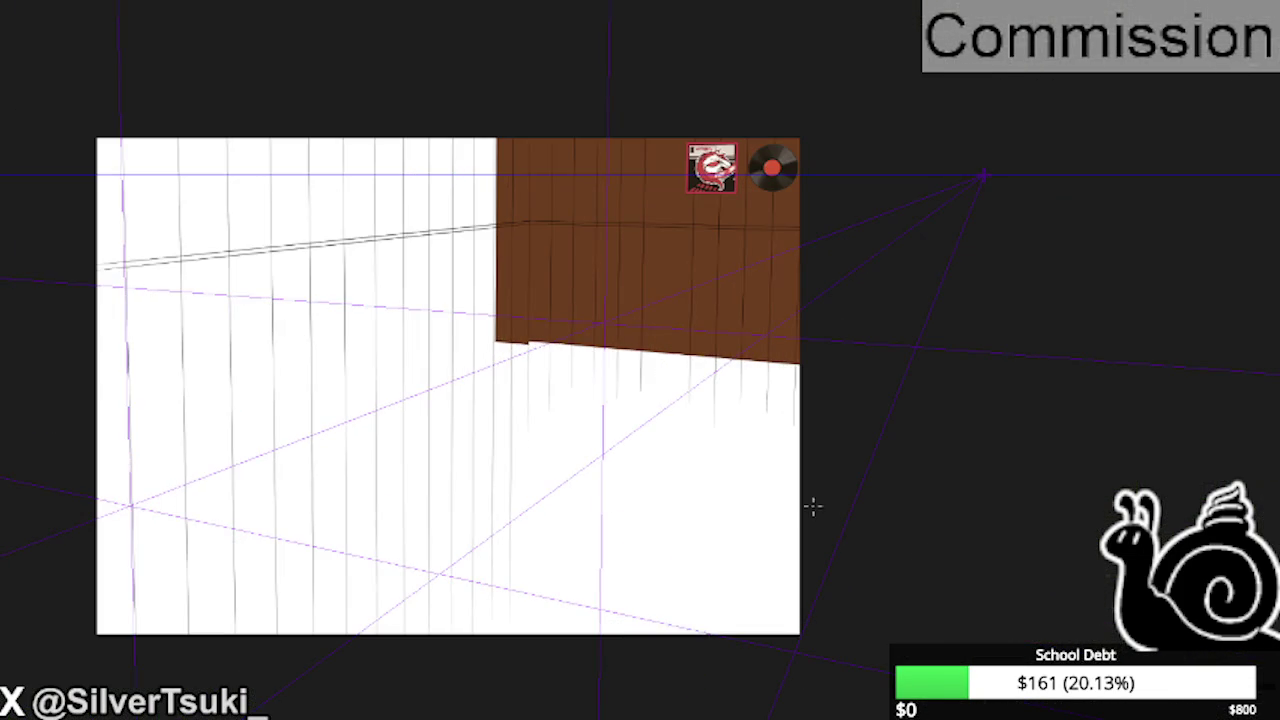
{"action": "scroll", "coordinate": [568, 290], "scroll_direction": "up", "scroll_amount": 2}
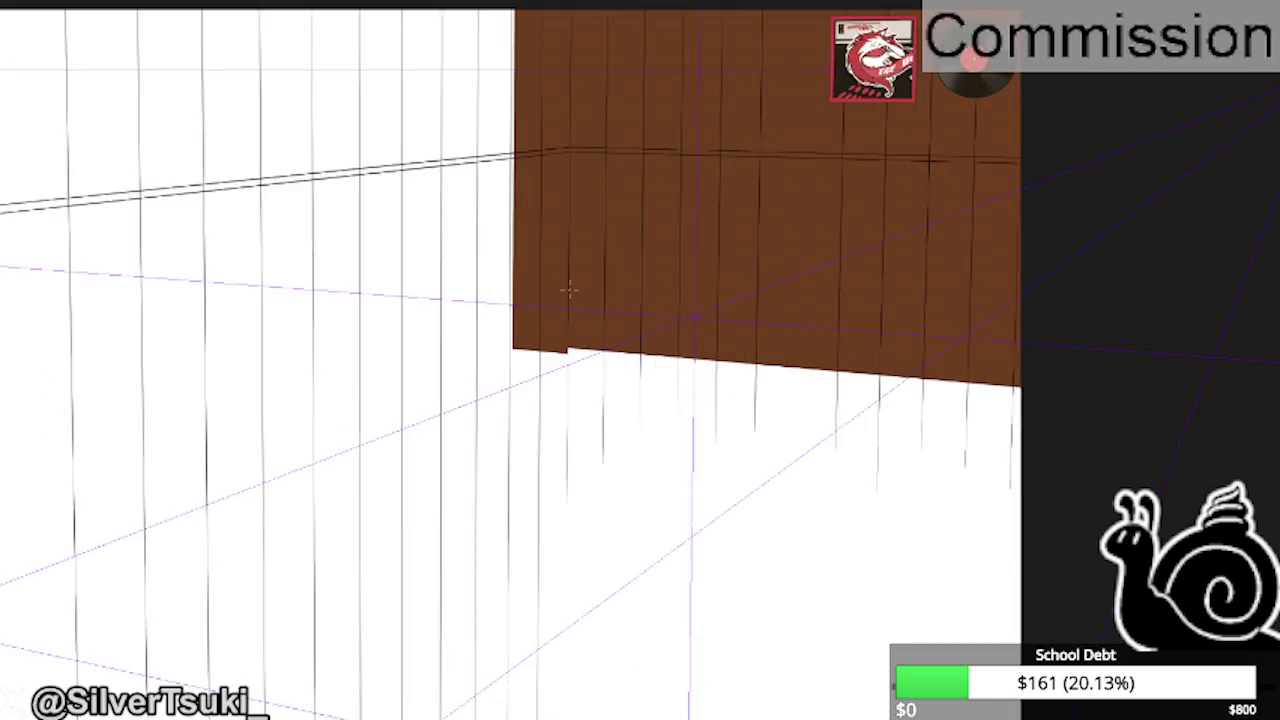
{"action": "scroll", "coordinate": [568, 290], "scroll_direction": "up", "scroll_amount": 2}
{"action": "left_click_drag", "start_coordinate": [540, 328], "coordinate": [300, 405]}
- Undo the stray ink line, mirror the view, and select the perspective ruler
{"action": "key", "text": "ctrl+z"}
{"action": "key", "text": "h"}
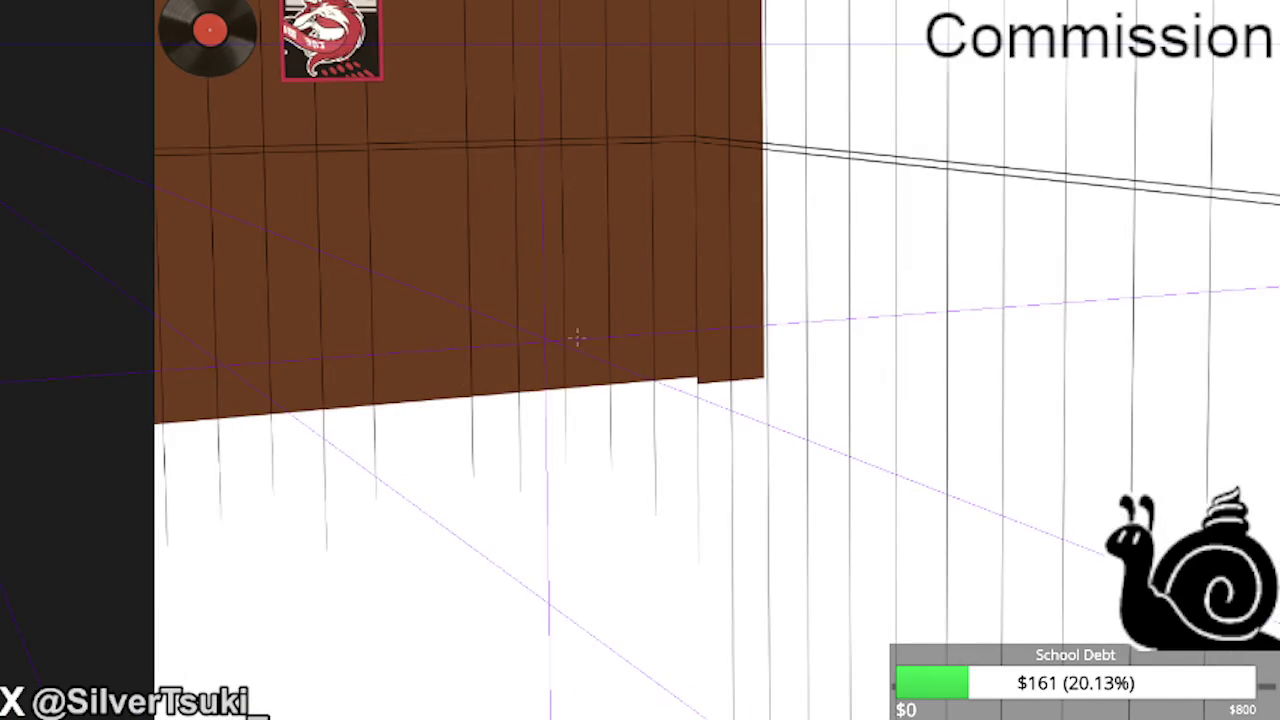
{"action": "scroll", "coordinate": [622, 289], "scroll_direction": "down", "scroll_amount": 3}
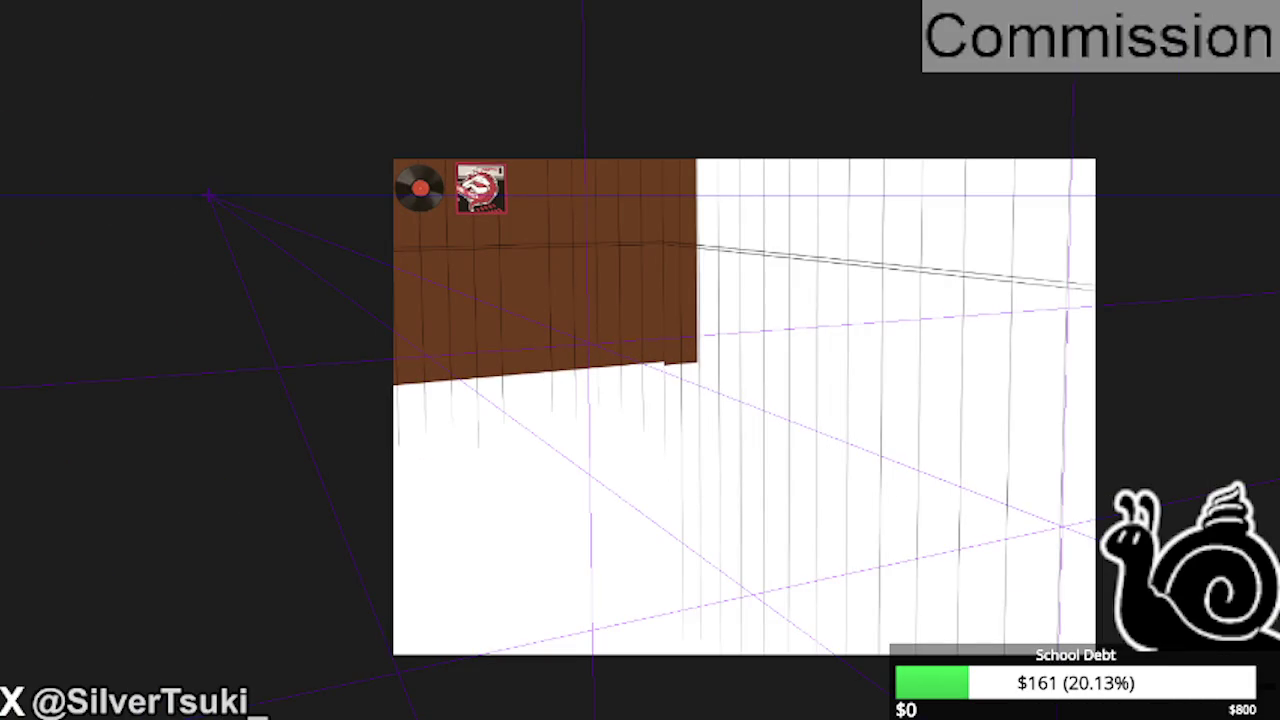
{"action": "left_click", "coordinate": [208, 195]}
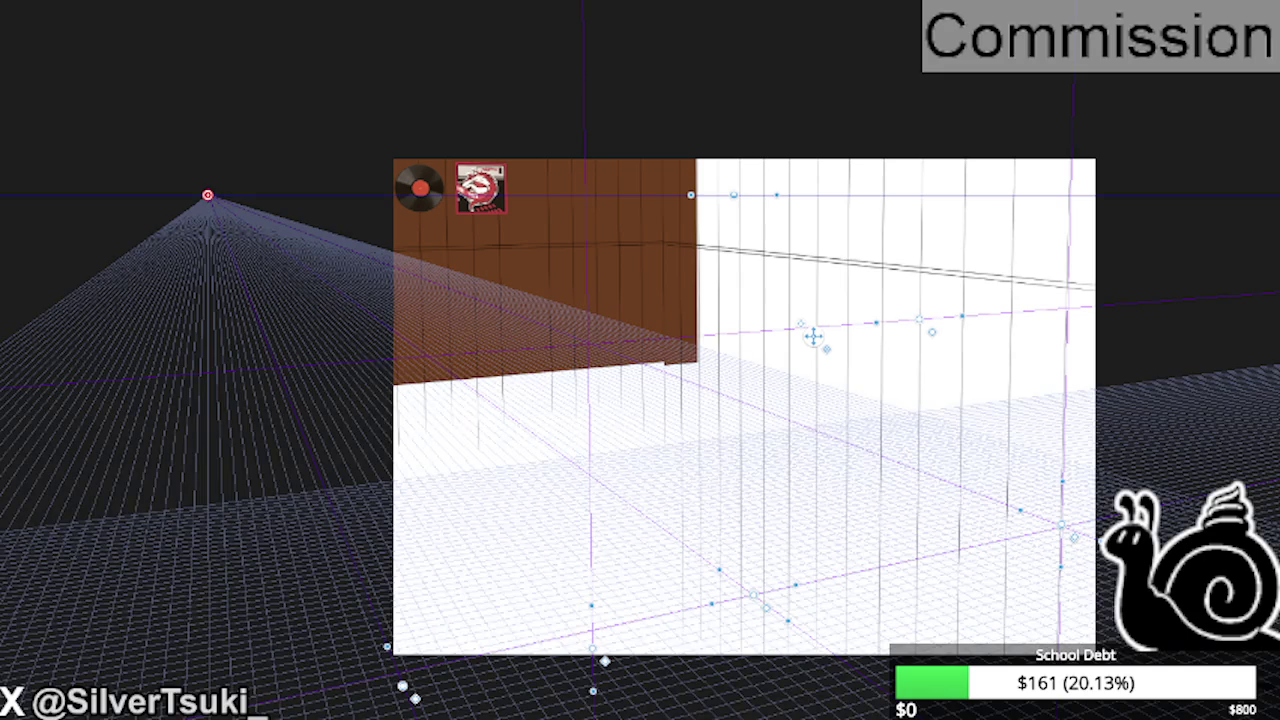
{"action": "scroll", "coordinate": [472, 363], "scroll_direction": "up", "scroll_amount": 3}
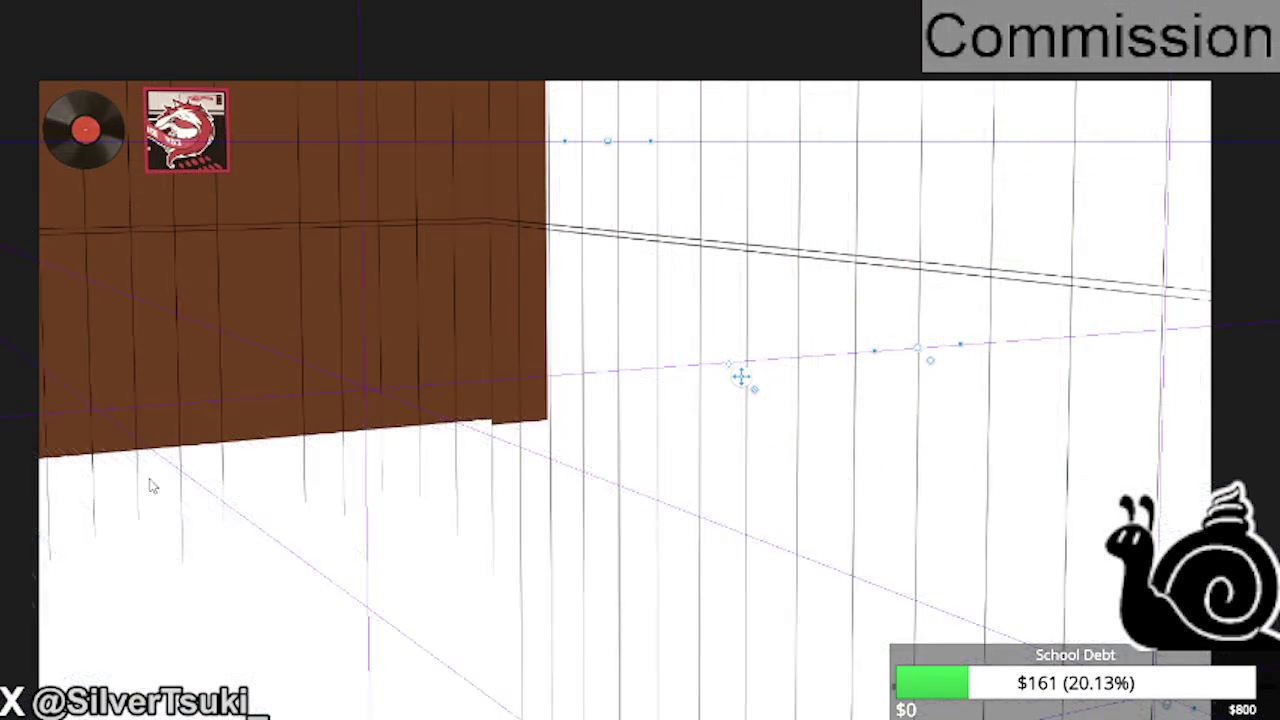
{"action": "scroll", "coordinate": [157, 223], "scroll_direction": "down", "scroll_amount": 2}
{"action": "scroll", "coordinate": [222, 230], "scroll_direction": "up", "scroll_amount": 2}
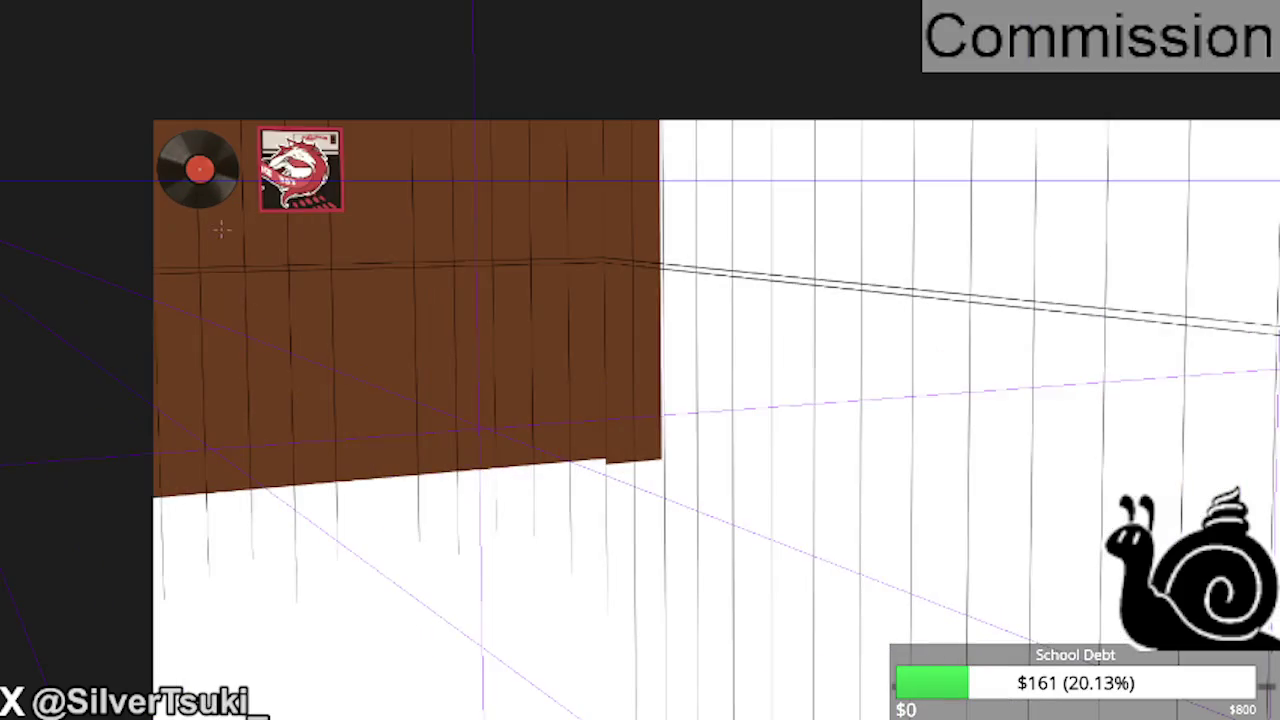
{"action": "left_click_drag", "start_coordinate": [222, 230], "coordinate": [302, 238]}
{"action": "scroll", "coordinate": [287, 316], "scroll_direction": "up", "scroll_amount": 1}
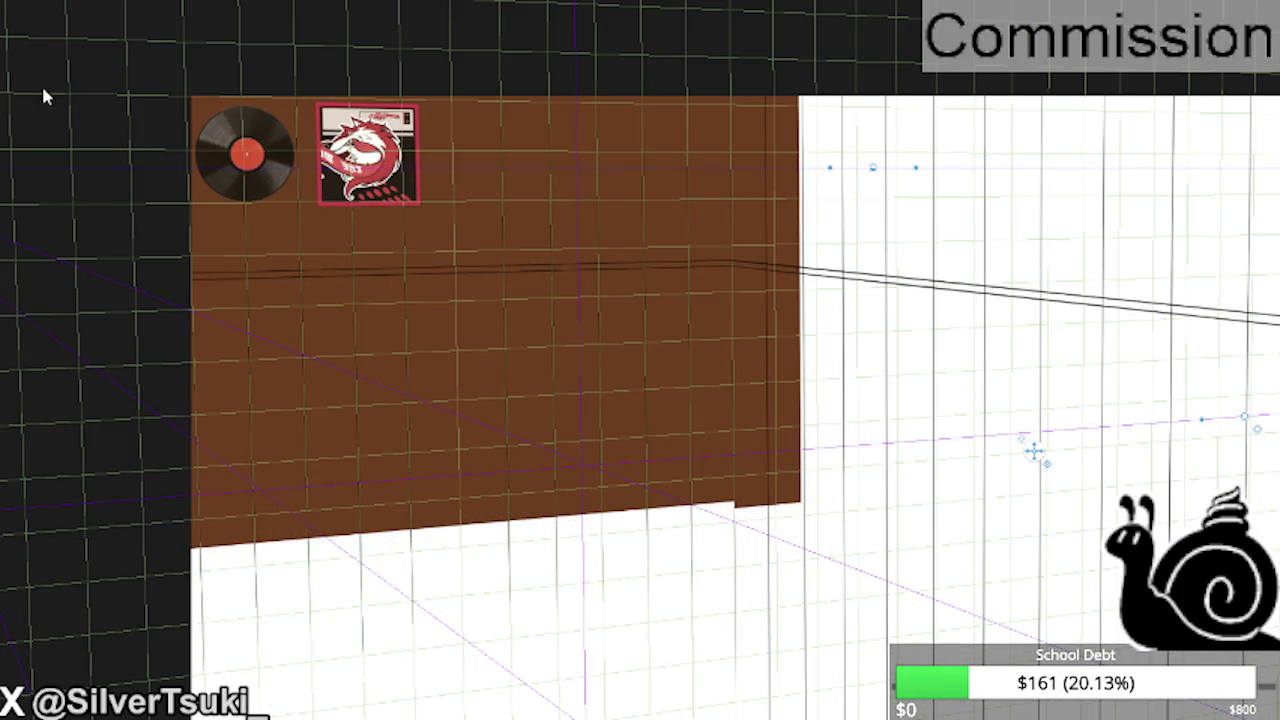
- Hide the ruler handles, inspect the wall, and select the perspective ruler's vanishing point
{"action": "key", "text": "p"}
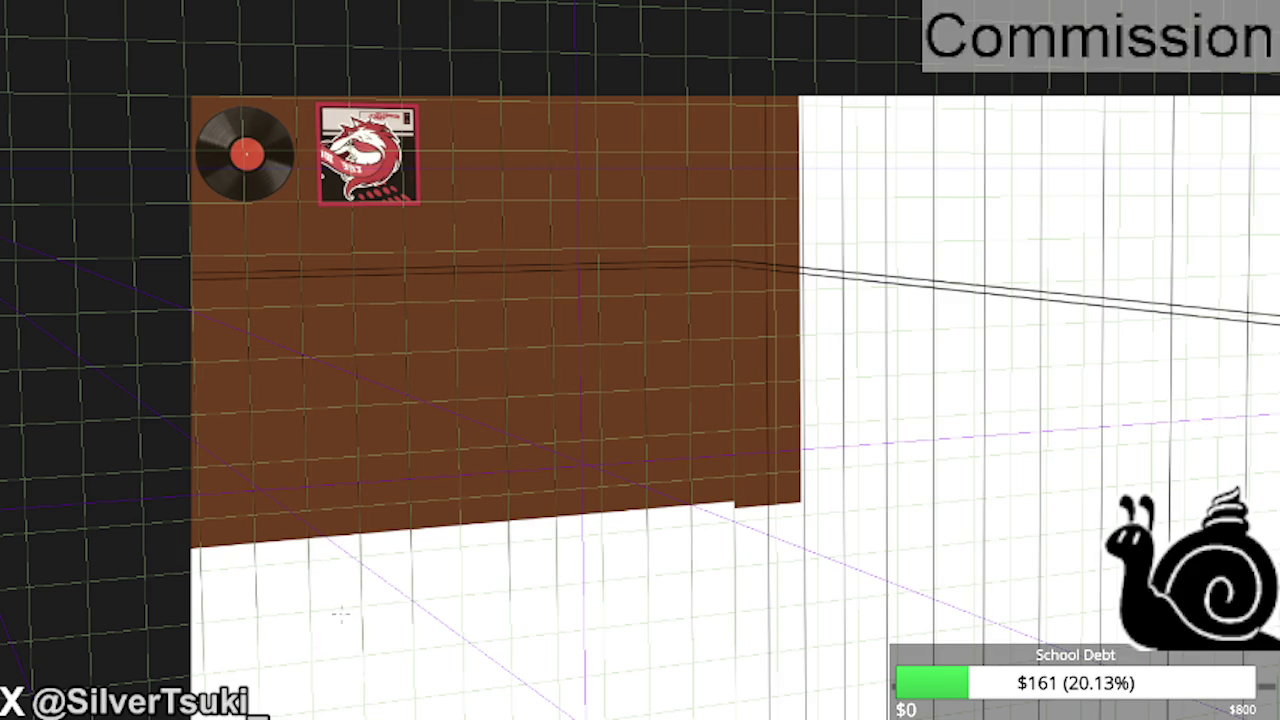
{"action": "scroll", "coordinate": [447, 119], "scroll_direction": "up", "scroll_amount": 2}
{"action": "scroll", "coordinate": [447, 119], "scroll_direction": "up", "scroll_amount": 3}
{"action": "scroll", "coordinate": [430, 66], "scroll_direction": "down", "scroll_amount": 2}
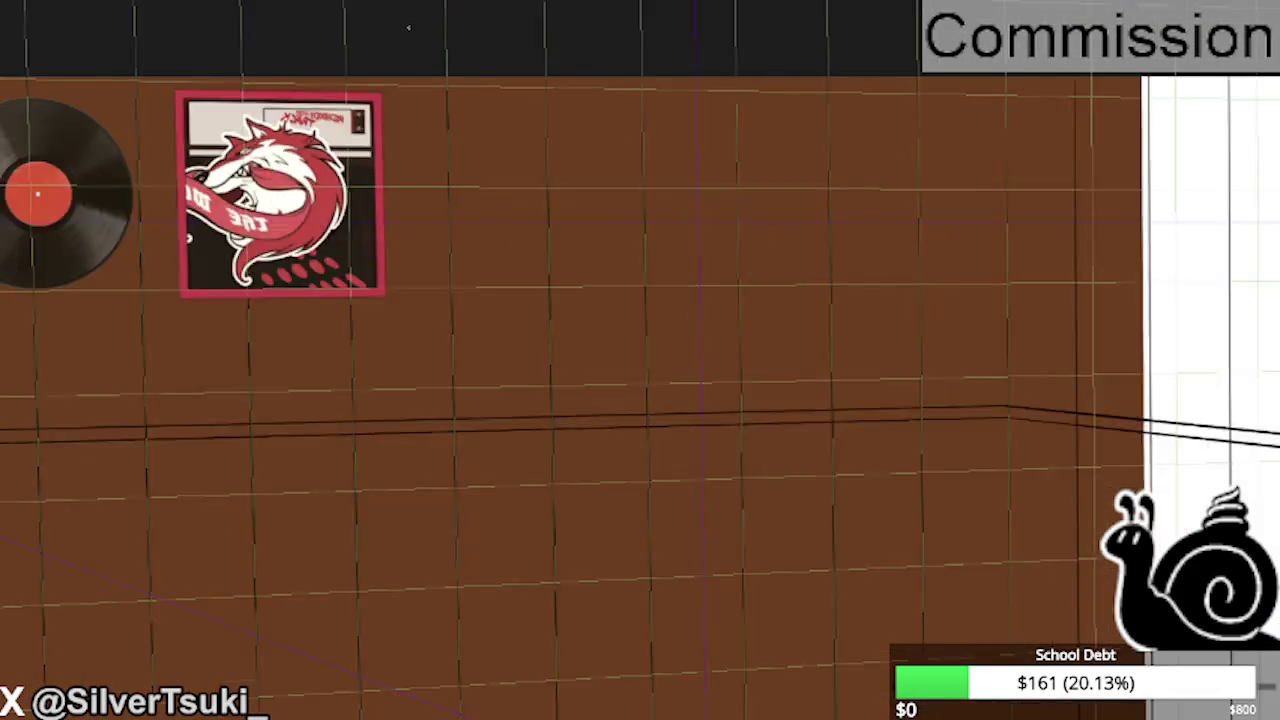
{"action": "scroll", "coordinate": [430, 66], "scroll_direction": "down", "scroll_amount": 2}
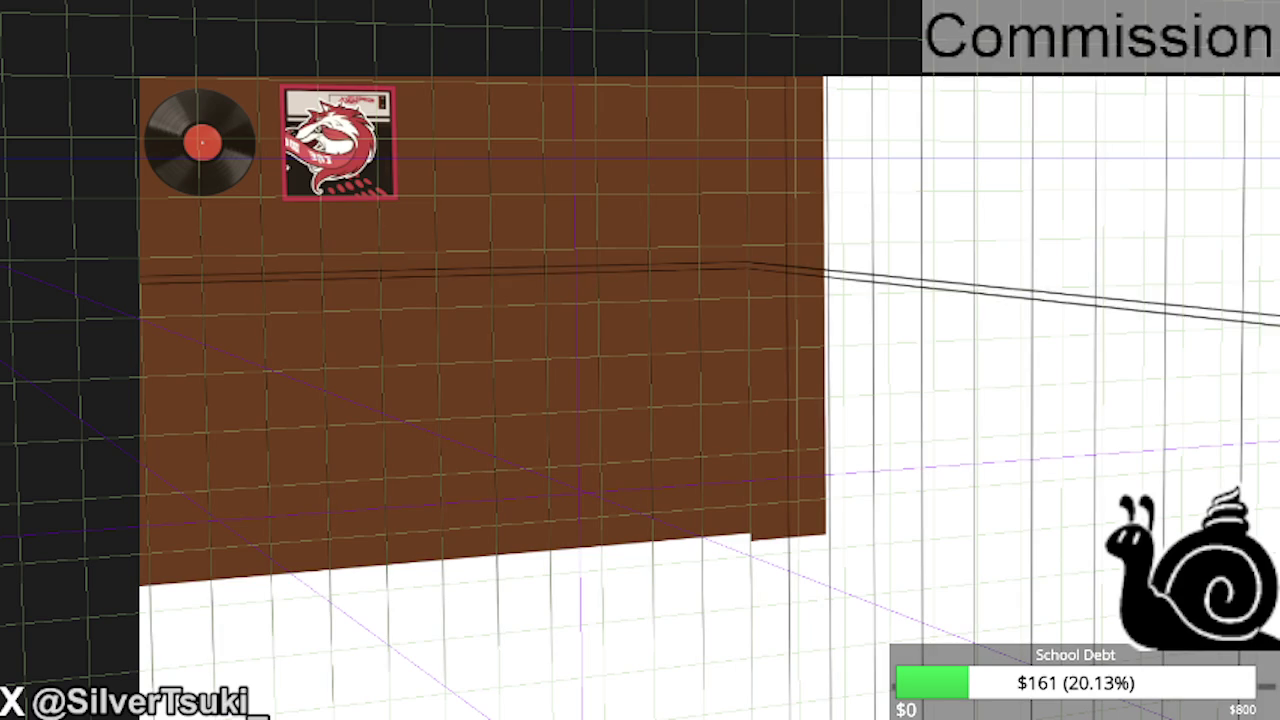
{"action": "scroll", "coordinate": [647, 367], "scroll_direction": "down", "scroll_amount": 2}
{"action": "scroll", "coordinate": [647, 367], "scroll_direction": "down", "scroll_amount": 2}
{"action": "scroll", "coordinate": [647, 367], "scroll_direction": "down", "scroll_amount": 2}
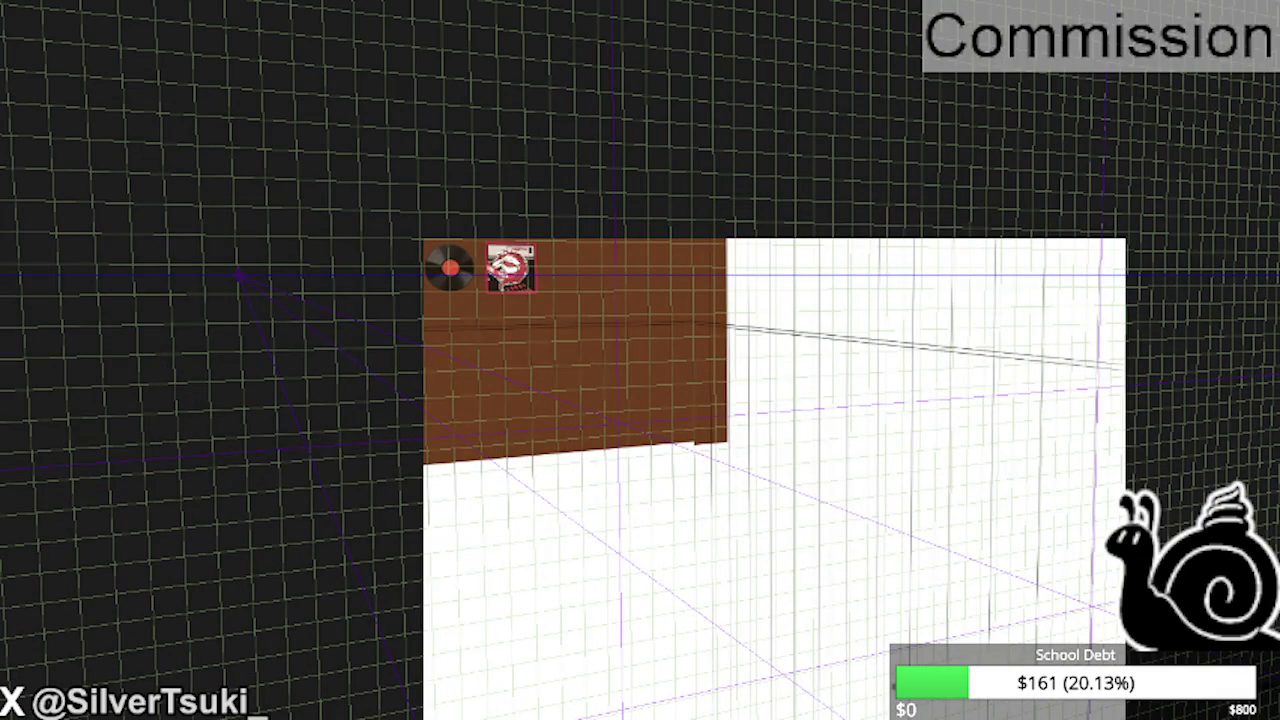
{"action": "scroll", "coordinate": [590, 247], "scroll_direction": "down", "scroll_amount": 2}
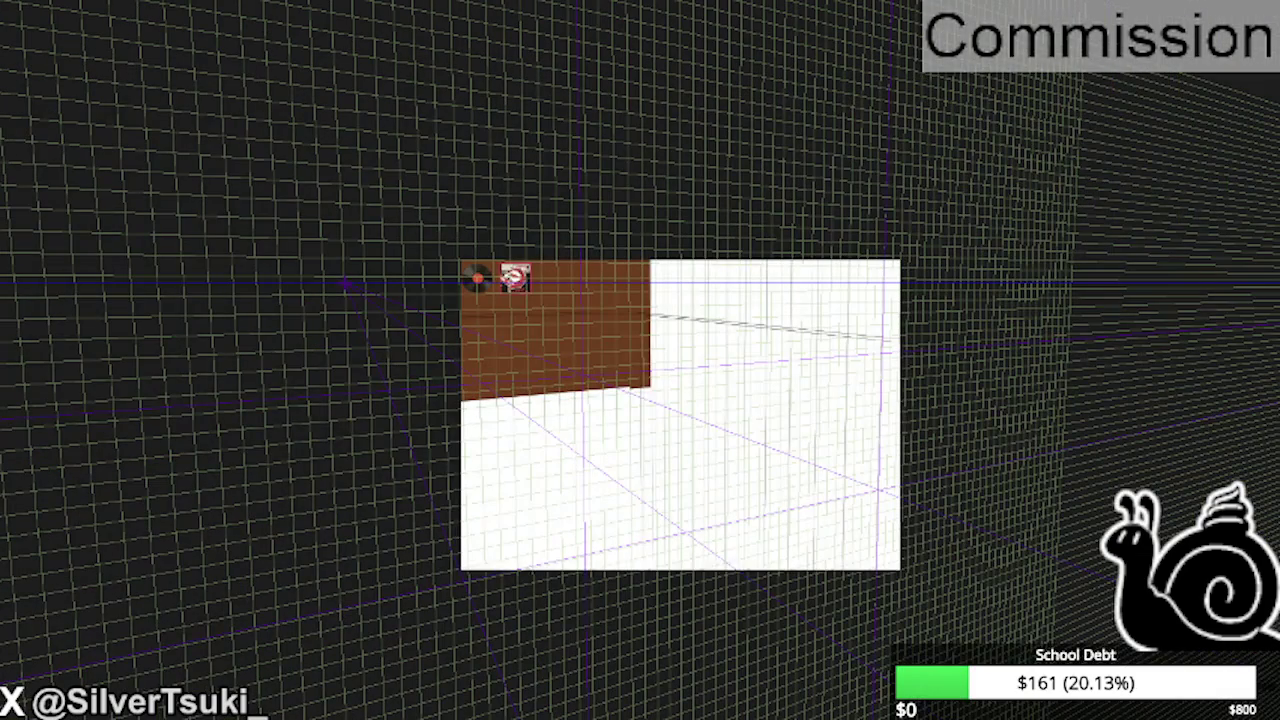
{"action": "left_click", "coordinate": [345, 283]}
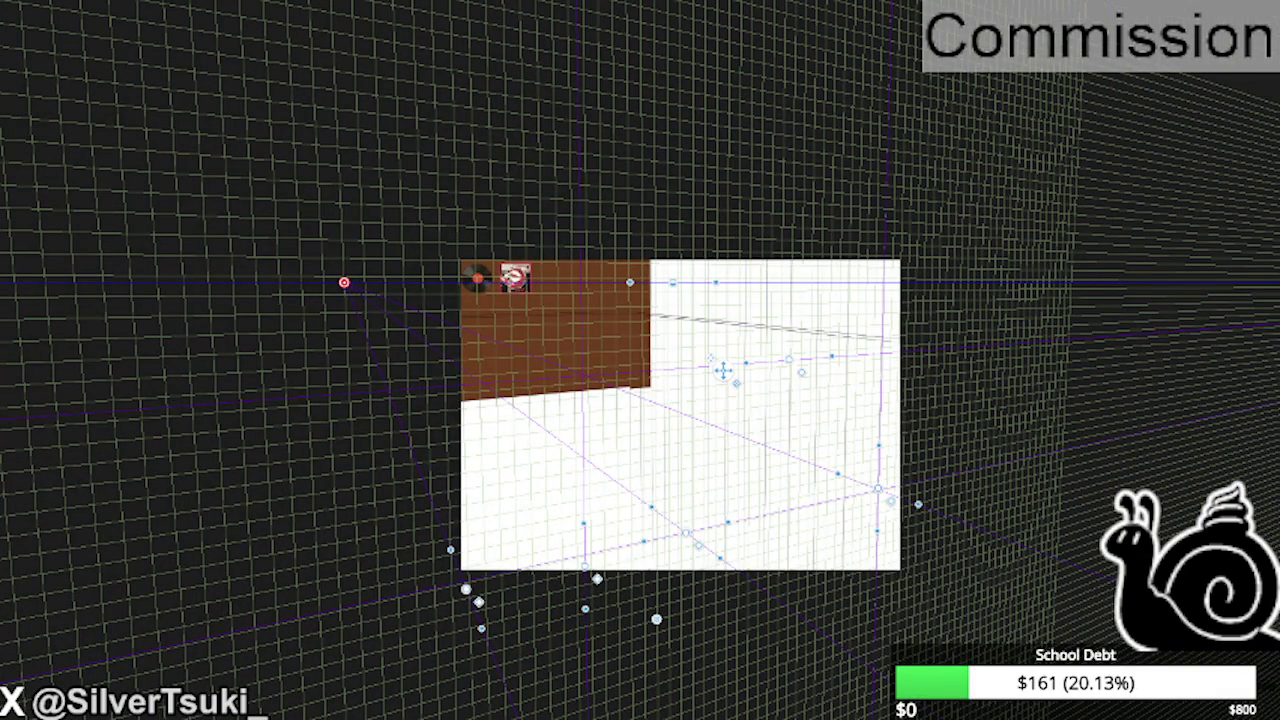
{"action": "scroll", "coordinate": [697, 530], "scroll_direction": "up", "scroll_amount": 1}
{"action": "scroll", "coordinate": [697, 530], "scroll_direction": "up", "scroll_amount": 1}
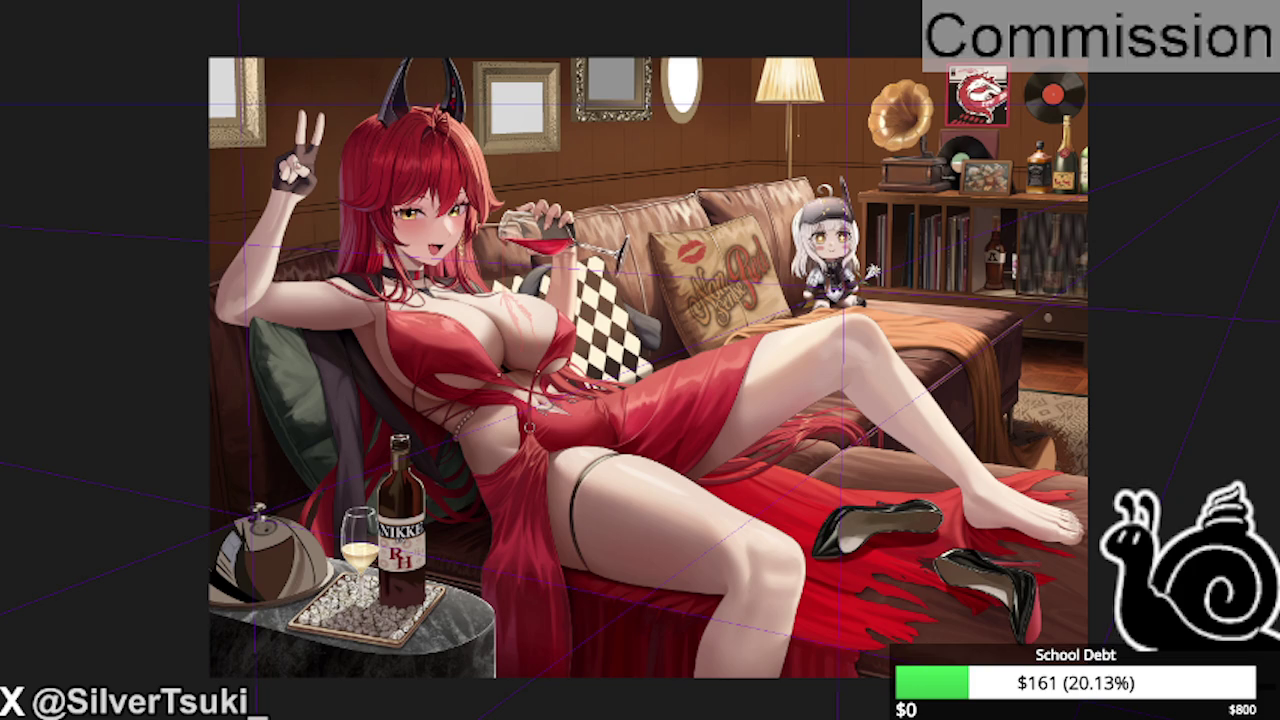
{"action": "scroll", "coordinate": [423, 346], "scroll_direction": "down", "scroll_amount": 1}
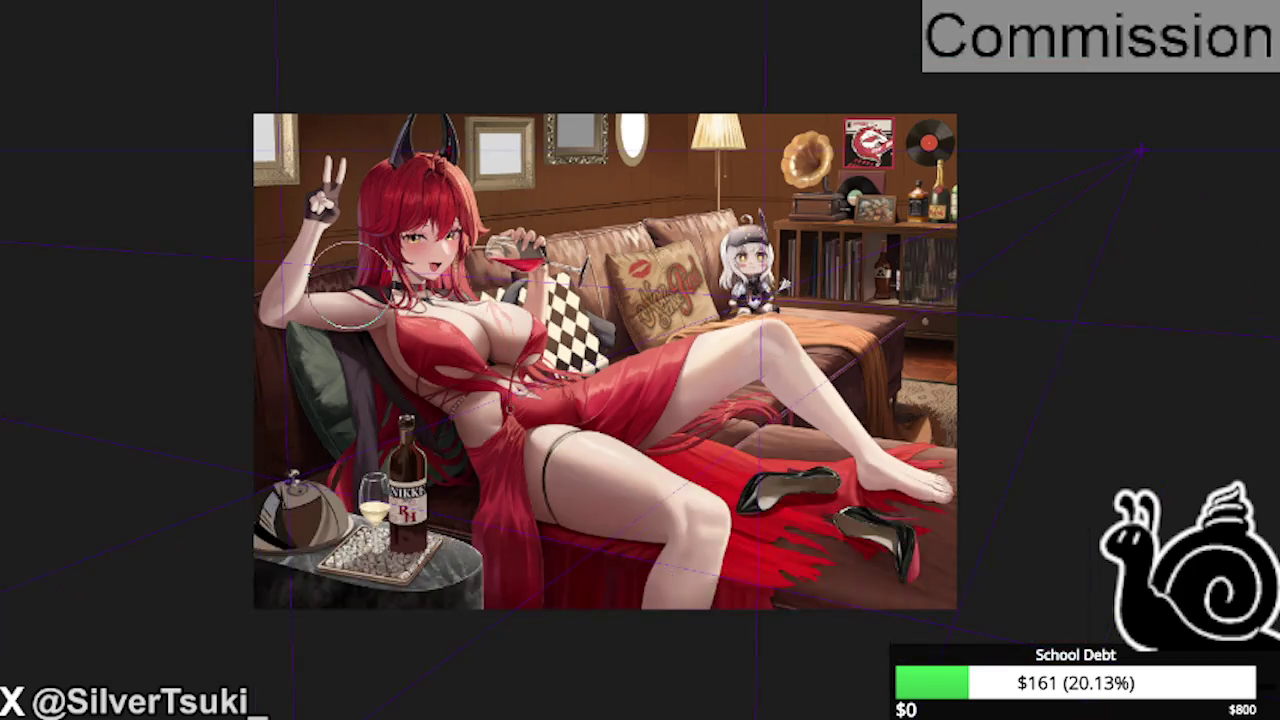
{"action": "scroll", "coordinate": [275, 70], "scroll_direction": "up", "scroll_amount": 1}
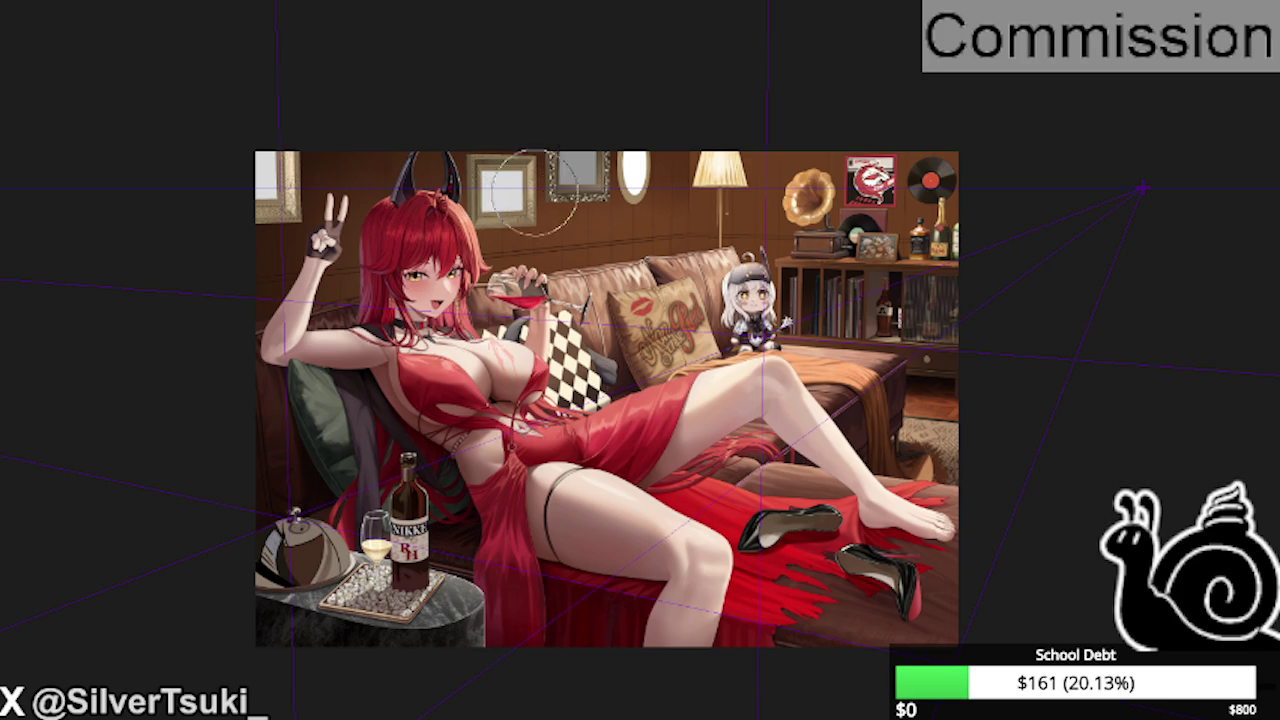
- Airbrush a warm glow around the floor lamp, brightening it over the shade
{"action": "scroll", "coordinate": [538, 219], "scroll_direction": "up", "scroll_amount": 1}
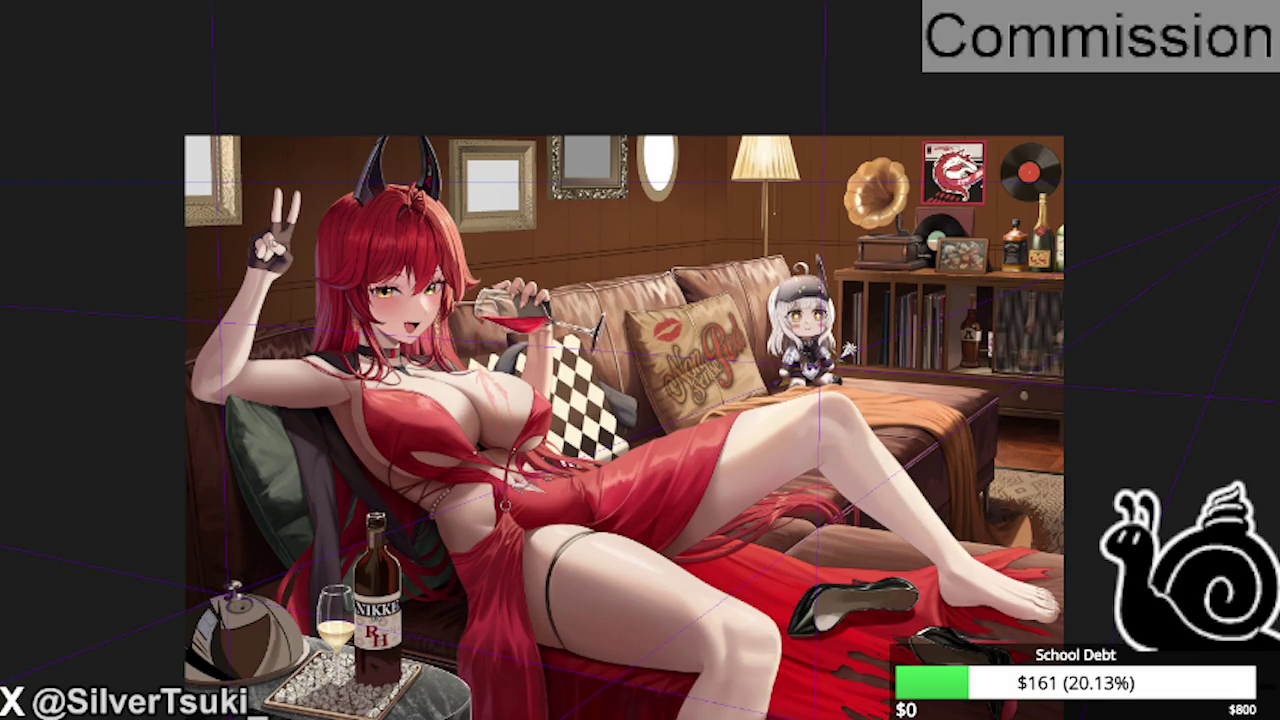
{"action": "left_click_drag", "start_coordinate": [813, 232], "coordinate": [760, 210]}
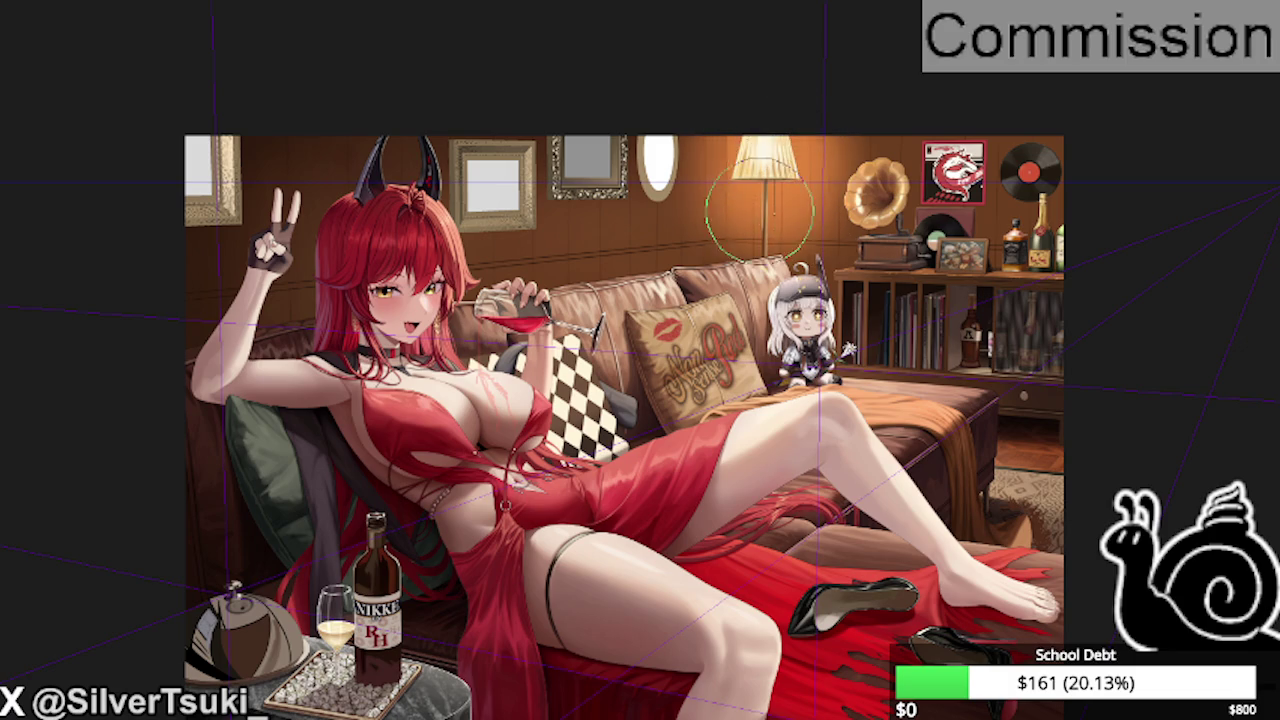
{"action": "mouse_move", "coordinate": [760, 210]}
{"action": "left_mouse_down"}
{"action": "mouse_move", "coordinate": [783, 155]}
{"action": "mouse_move", "coordinate": [795, 170]}
{"action": "left_mouse_up"}
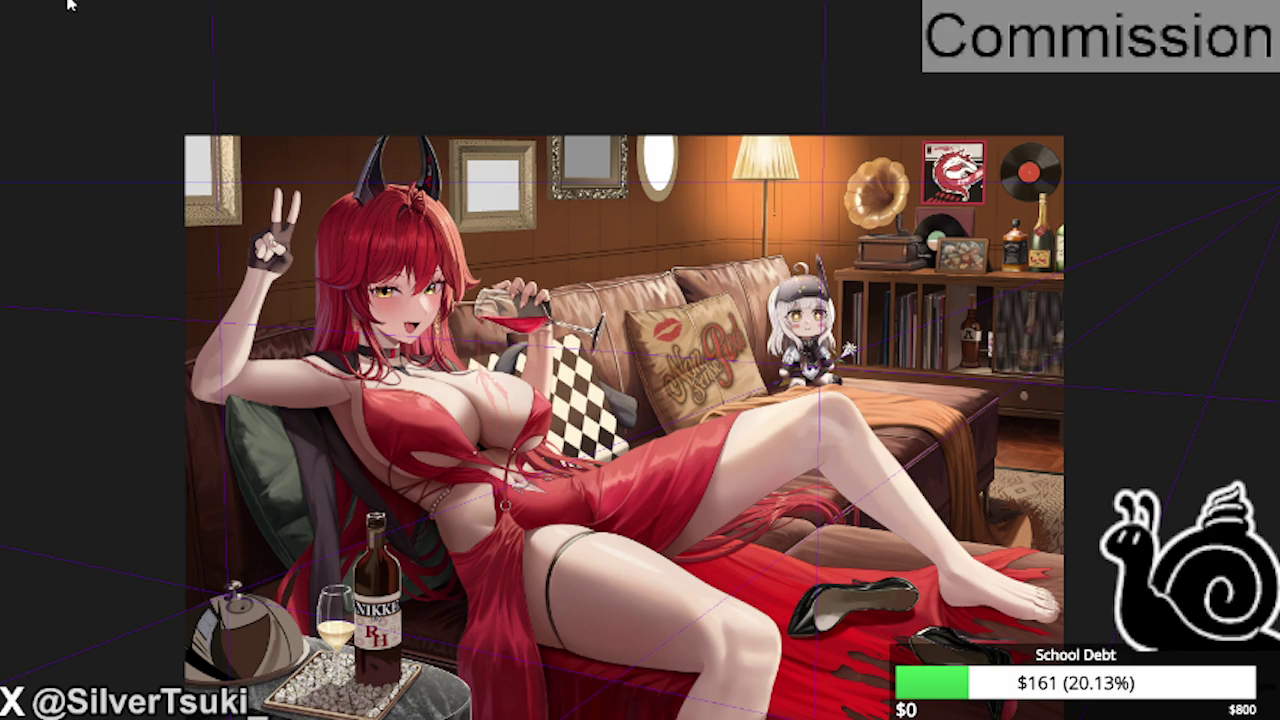
{"action": "left_click_drag", "start_coordinate": [767, 138], "coordinate": [751, 140]}
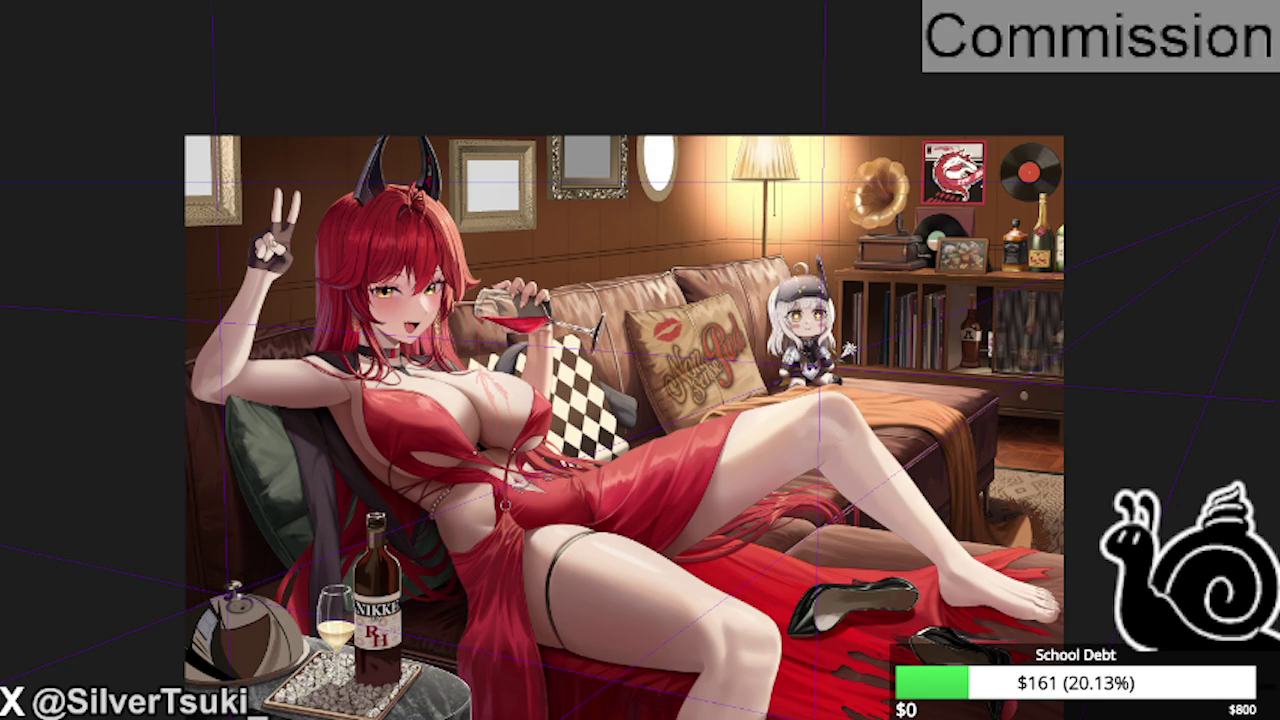
{"action": "key", "text": "ctrl+z"}
{"action": "key", "text": "ctrl+y"}
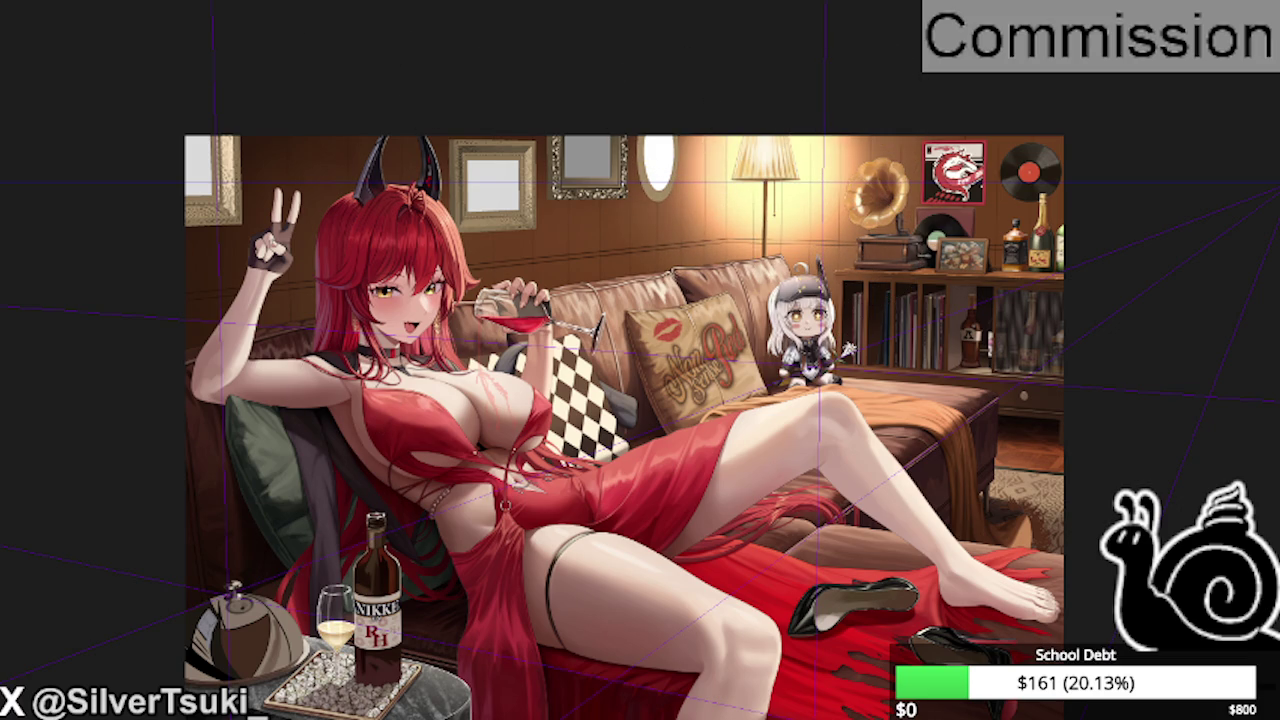
- Shrink the lamp glow and move it up around the lamp shade
{"action": "key", "text": "ctrl+t"}
{"action": "left_click_drag", "start_coordinate": [756, 262], "coordinate": [753, 242]}
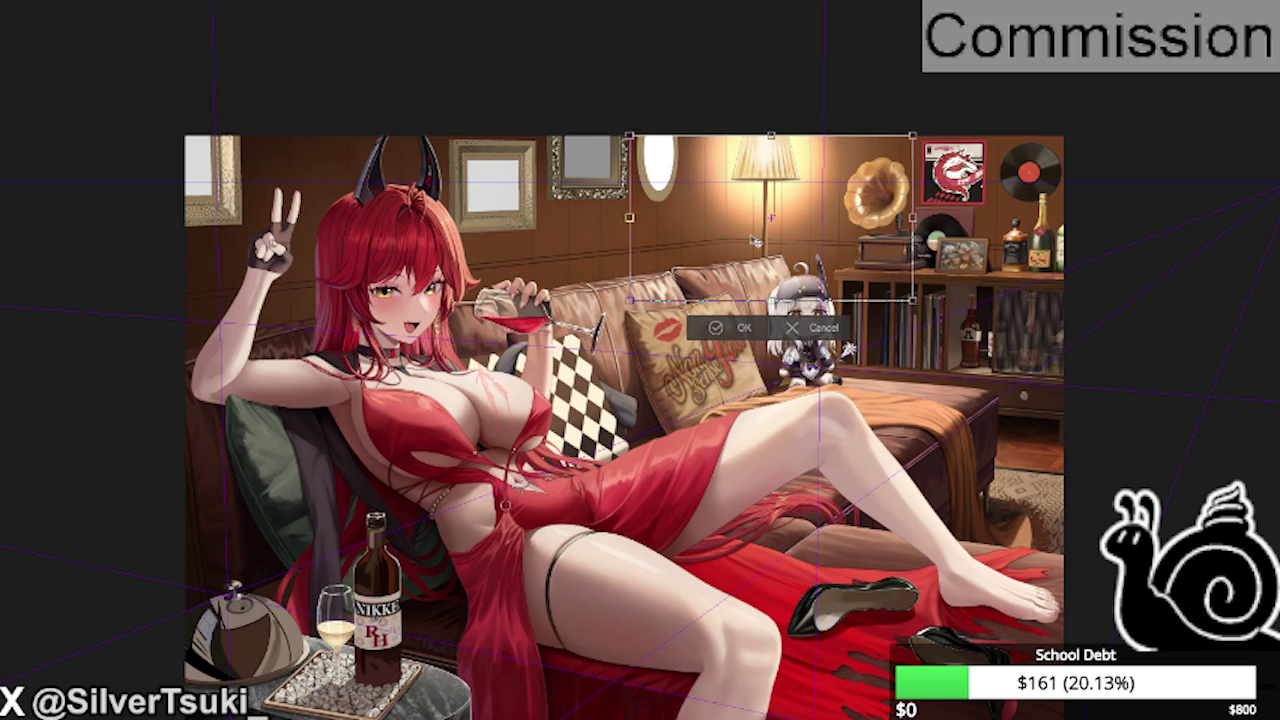
{"action": "key", "text": "Return"}
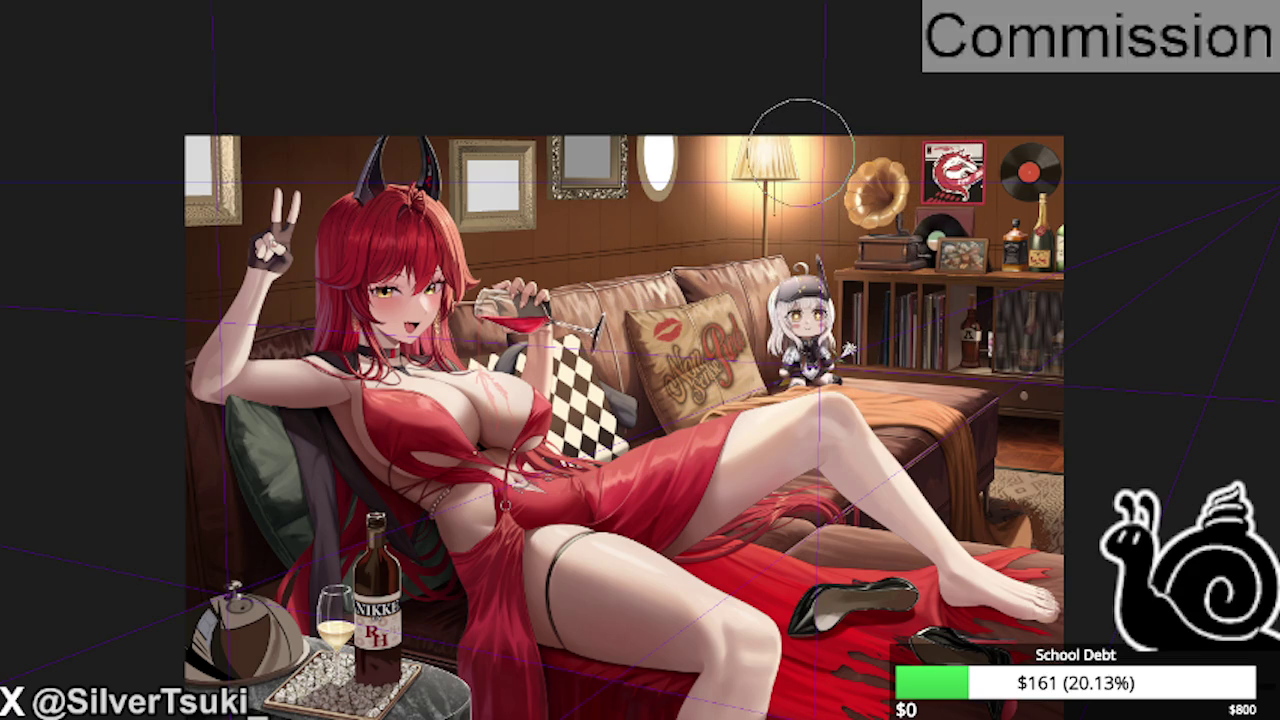
{"action": "key", "text": "ctrl+t"}
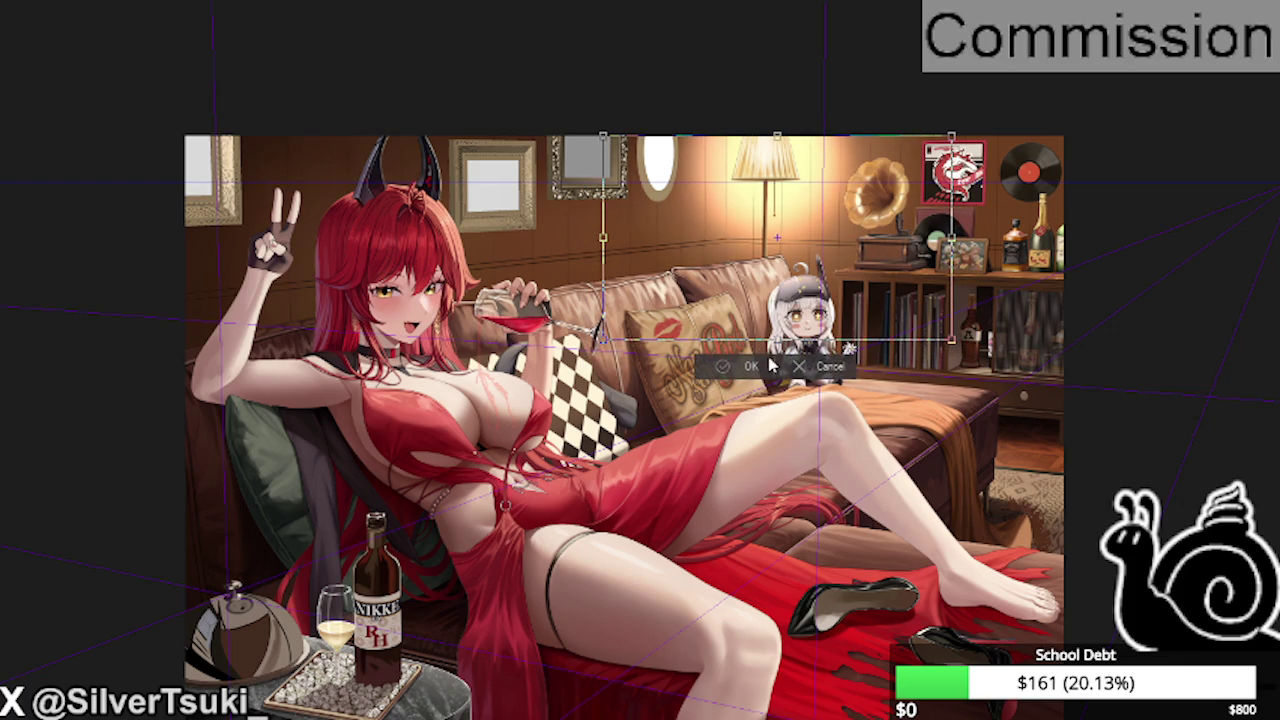
{"action": "left_click", "coordinate": [772, 365]}
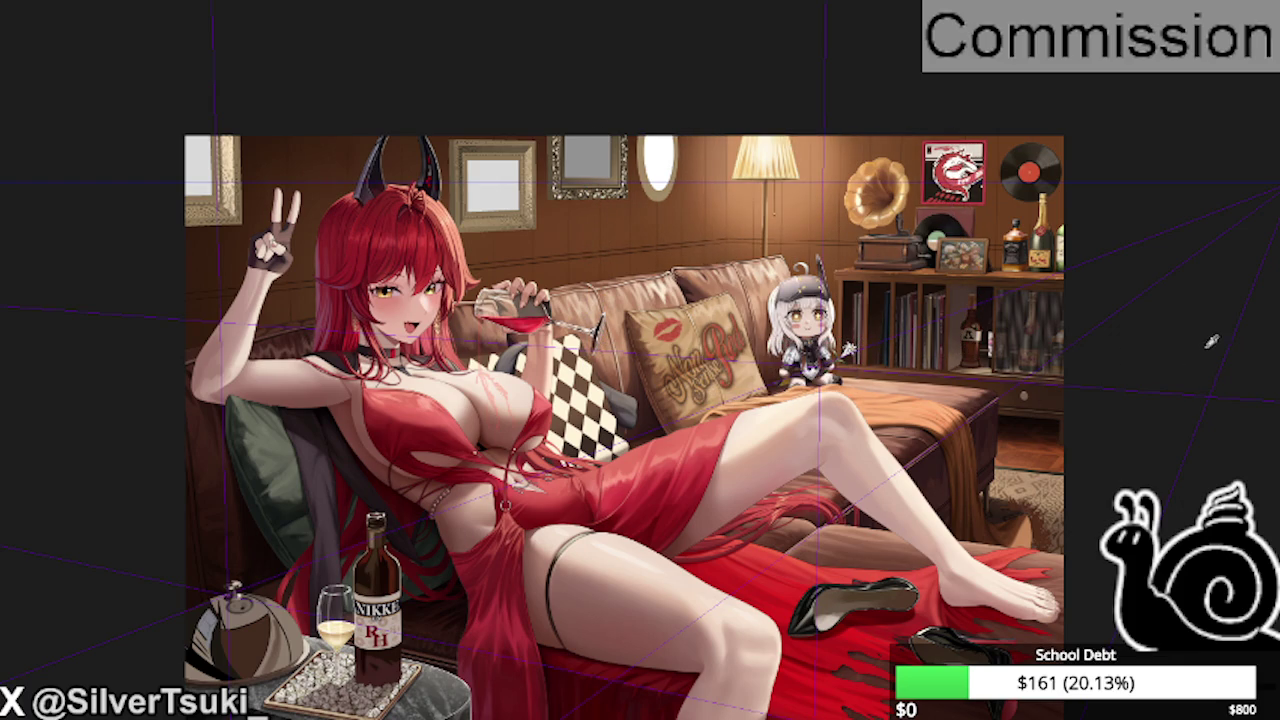
{"action": "scroll", "coordinate": [538, 342], "scroll_direction": "down", "scroll_amount": 3}
{"action": "scroll", "coordinate": [840, 200], "scroll_direction": "up", "scroll_amount": 3}
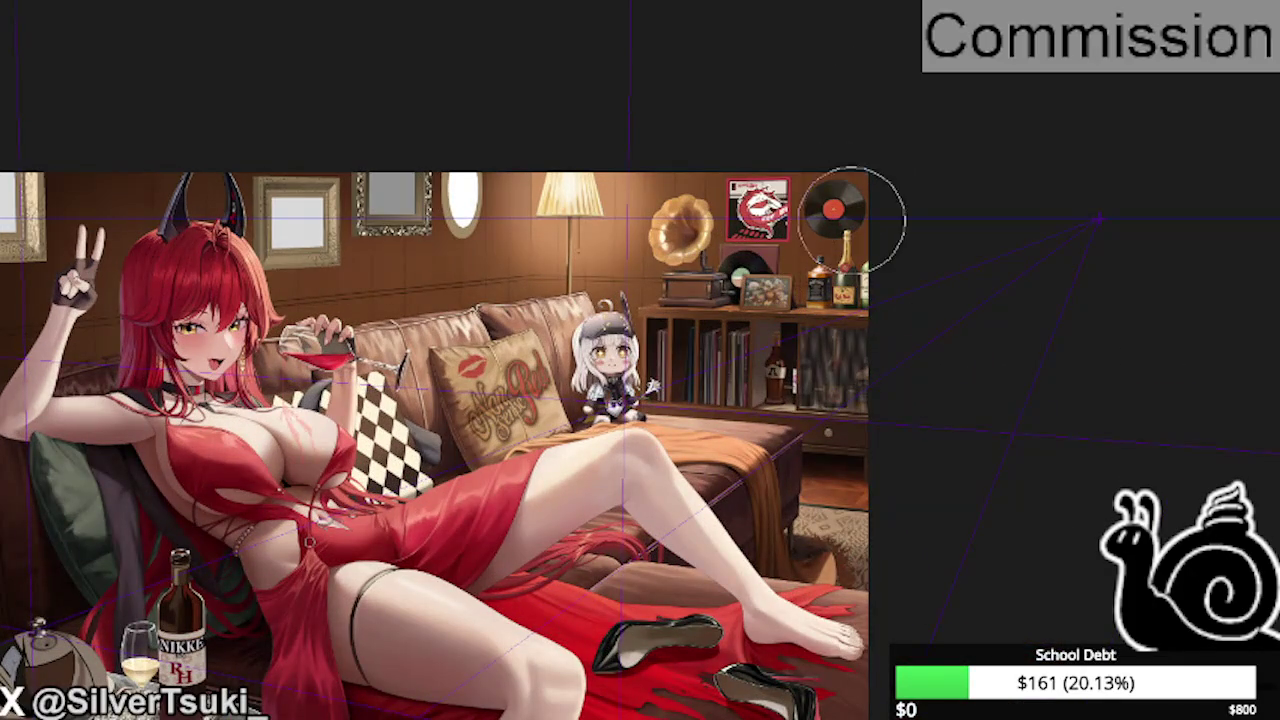
{"action": "scroll", "coordinate": [731, 86], "scroll_direction": "down", "scroll_amount": 1}
{"action": "scroll", "coordinate": [471, 117], "scroll_direction": "up", "scroll_amount": 1}
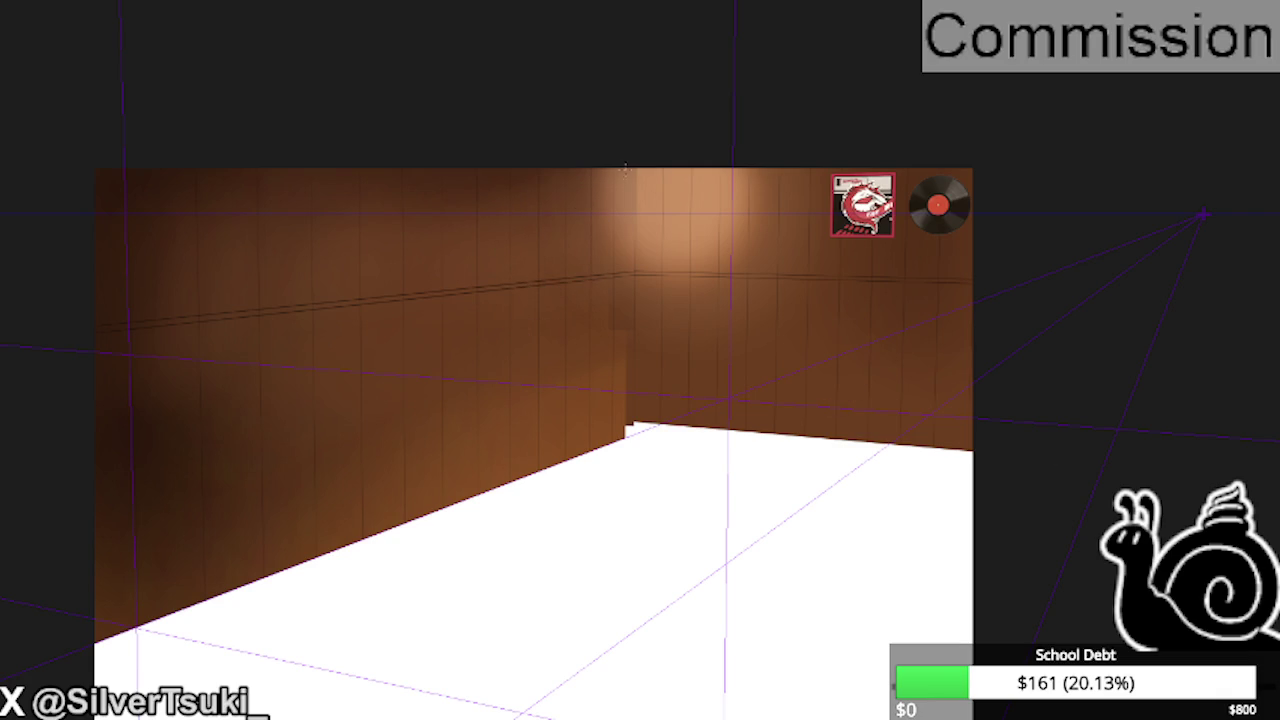
{"action": "scroll", "coordinate": [577, 202], "scroll_direction": "up", "scroll_amount": 2}
{"action": "left_click", "coordinate": [610, 210]}
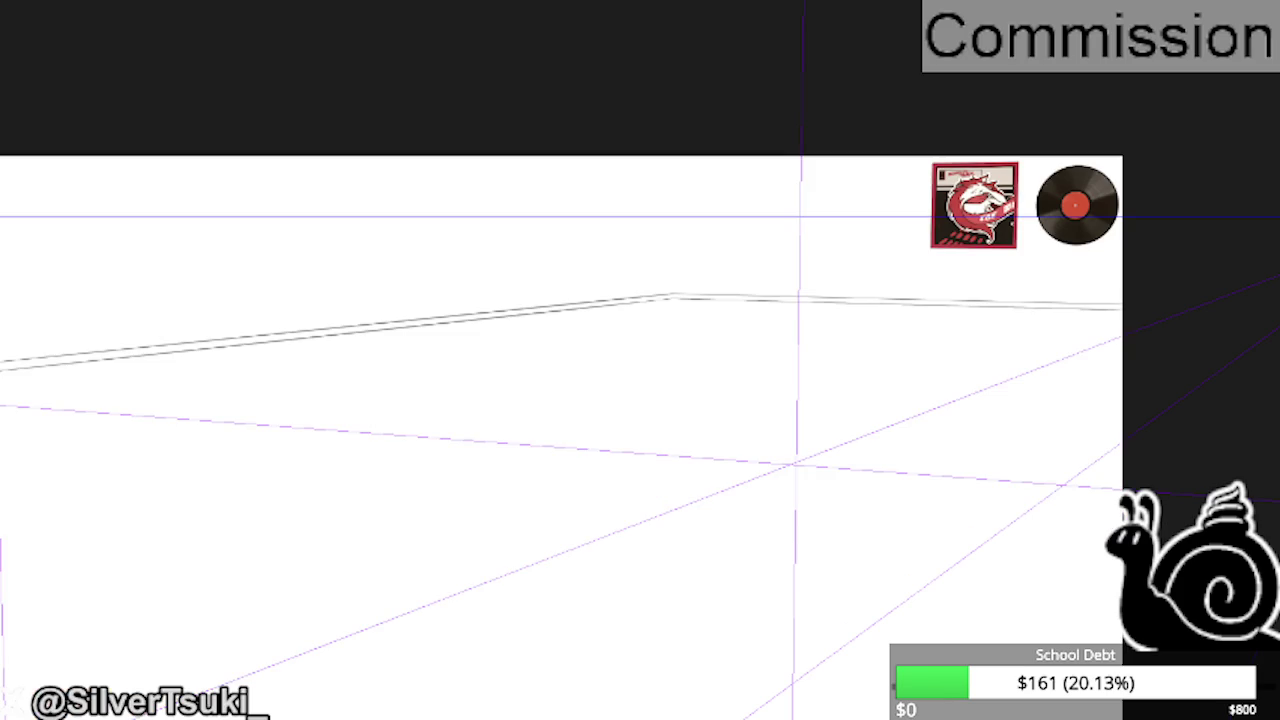
{"action": "left_click", "coordinate": [343, 337]}
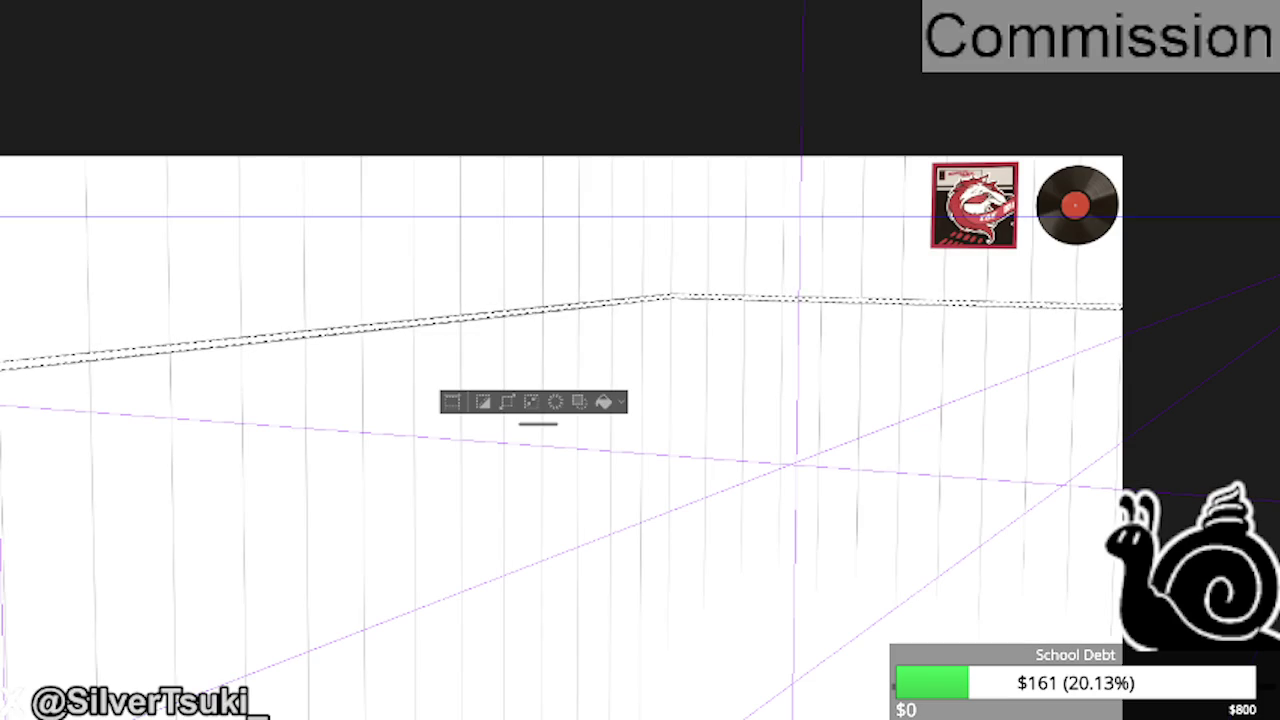
{"action": "key", "text": "ctrl+d"}
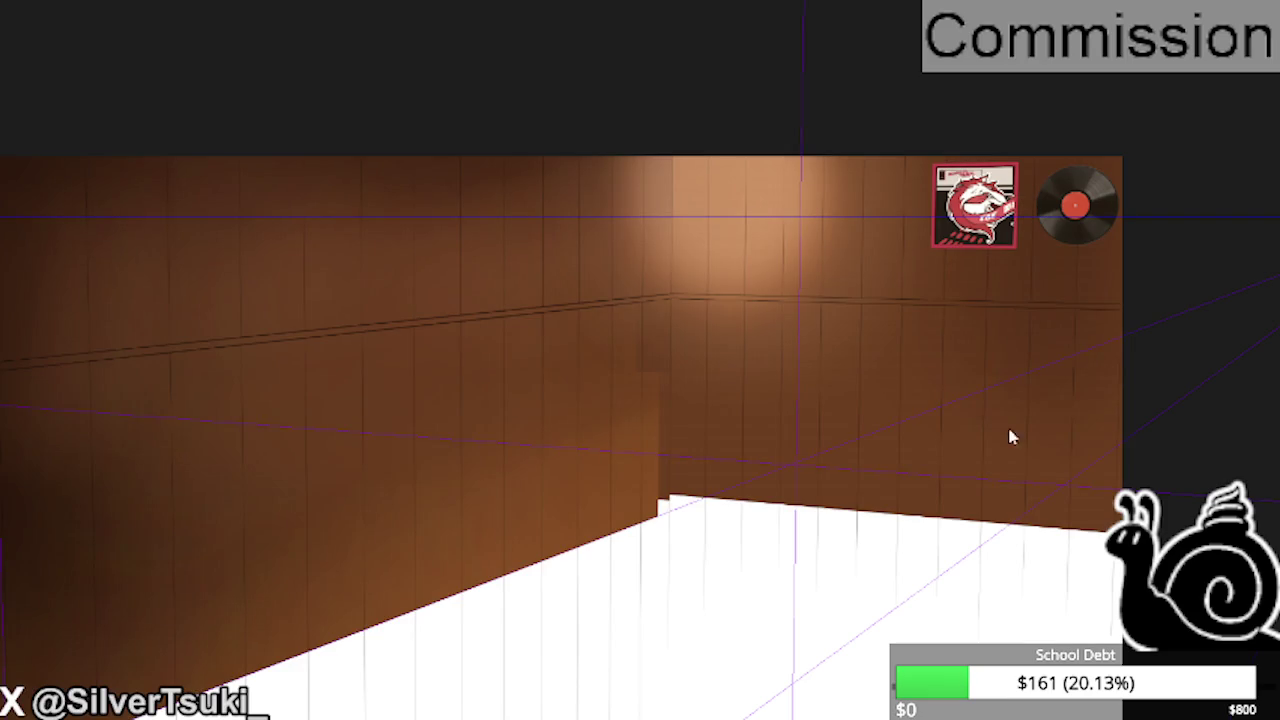
{"action": "left_click_drag", "start_coordinate": [658, 122], "coordinate": [633, 298]}
{"action": "key", "text": "ctrl+d"}
{"action": "left_click_drag", "start_coordinate": [658, 125], "coordinate": [627, 298]}
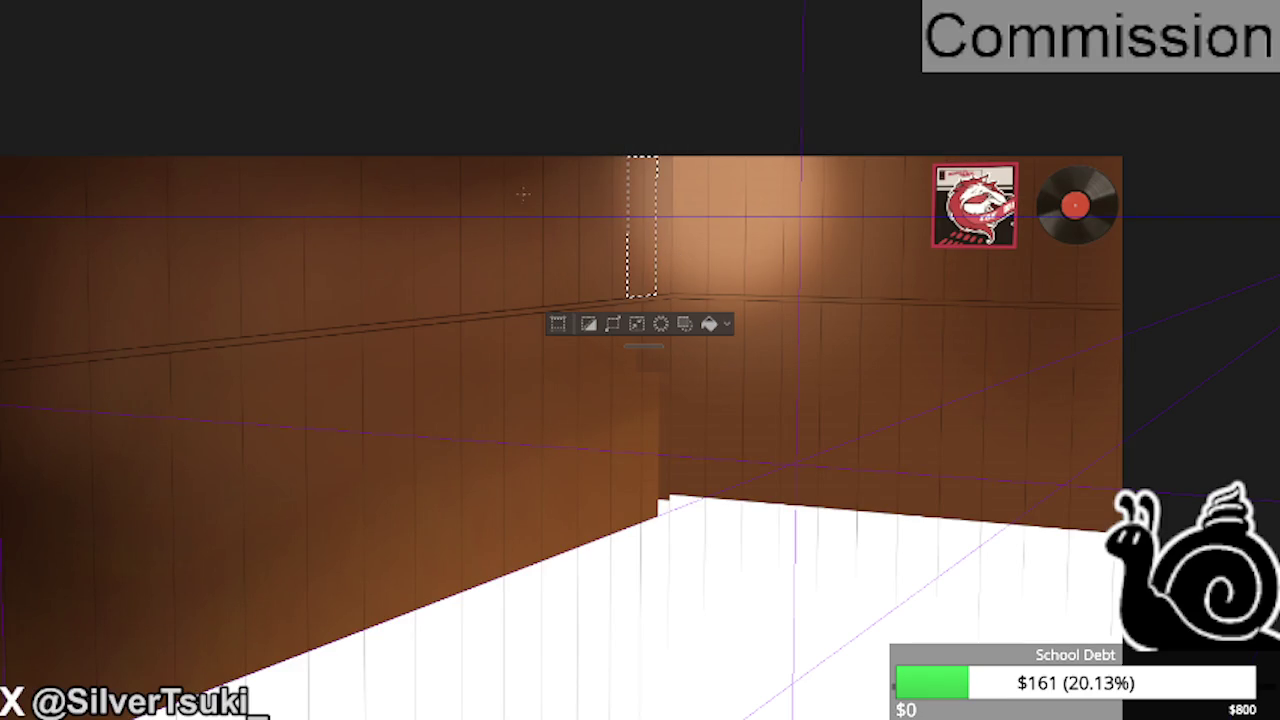
{"action": "left_click_drag", "start_coordinate": [597, 147], "coordinate": [566, 306]}
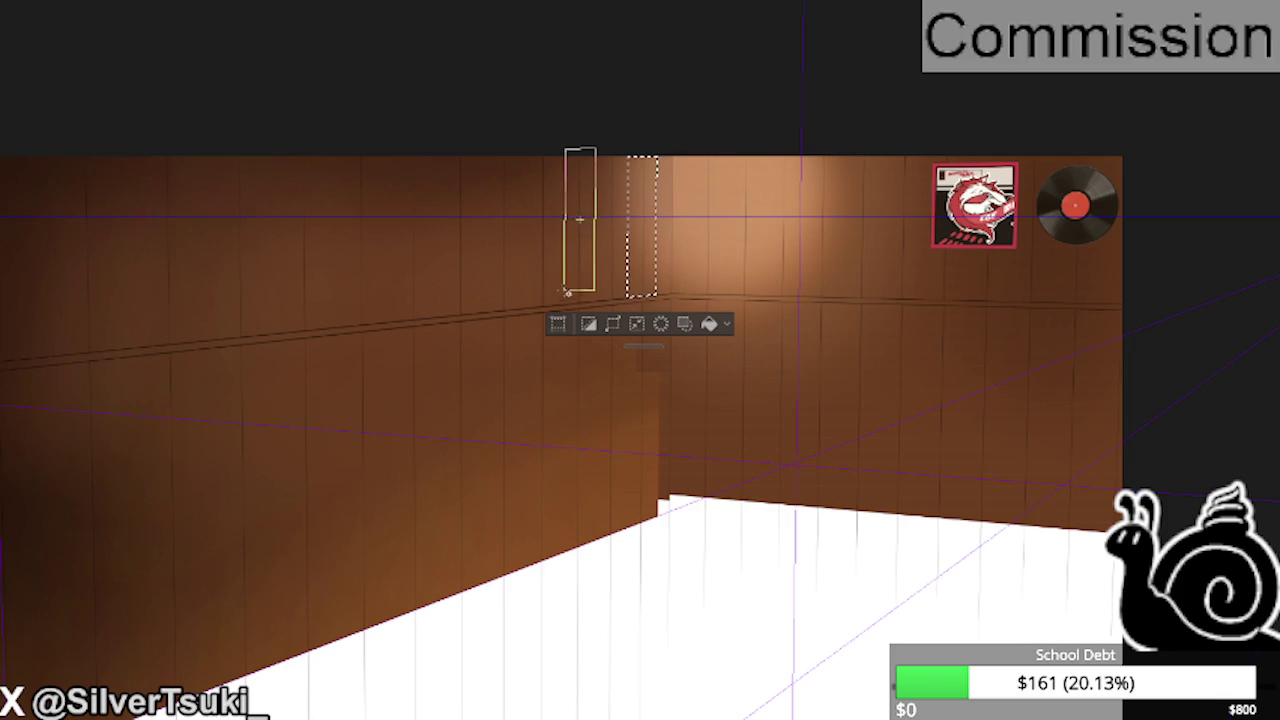
{"action": "left_click_drag", "start_coordinate": [523, 130], "coordinate": [490, 313]}
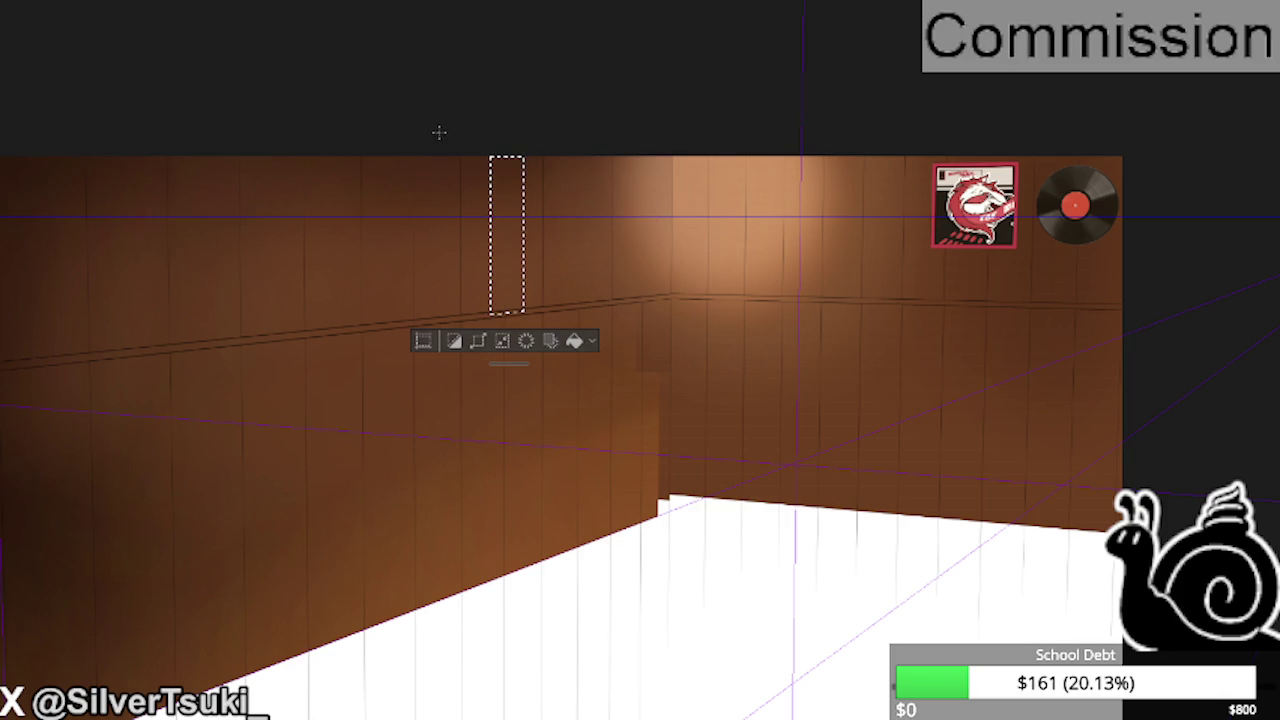
{"action": "left_click_drag", "start_coordinate": [438, 130], "coordinate": [391, 296]}
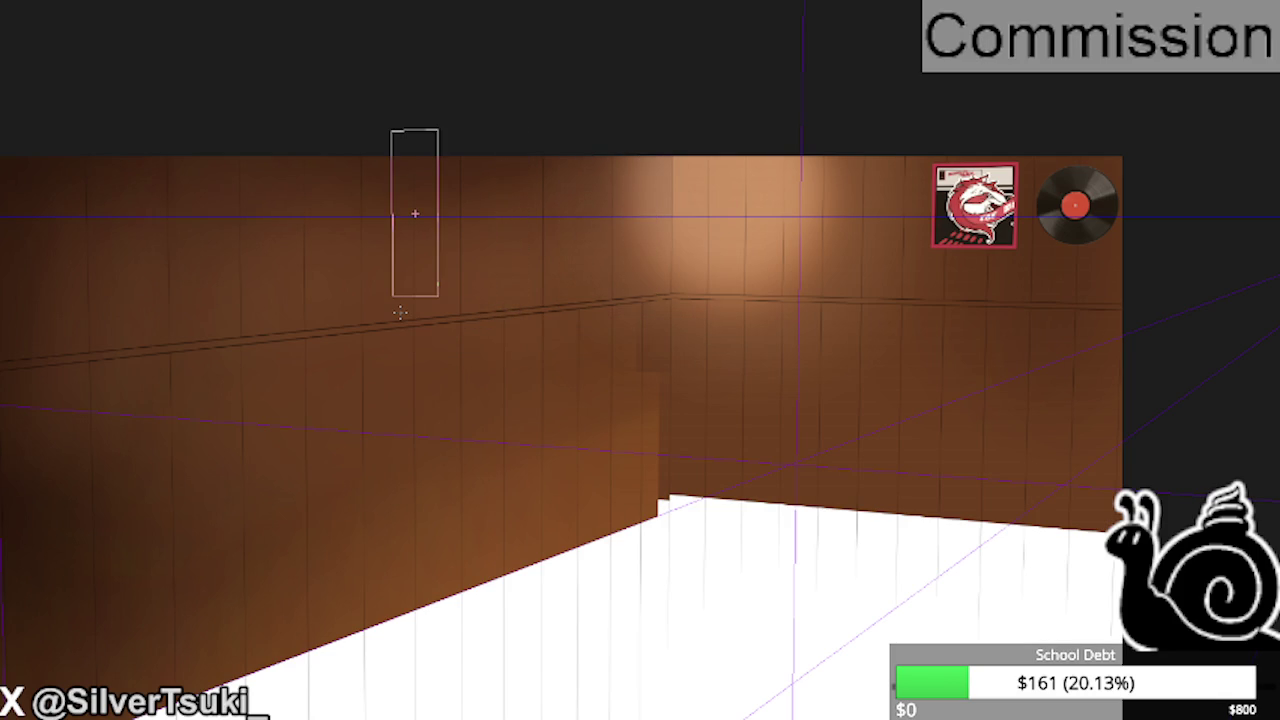
{"action": "left_click_drag", "start_coordinate": [399, 312], "coordinate": [394, 294]}
{"action": "left_click_drag", "start_coordinate": [446, 128], "coordinate": [386, 323]}
{"action": "left_click", "coordinate": [323, 165]}
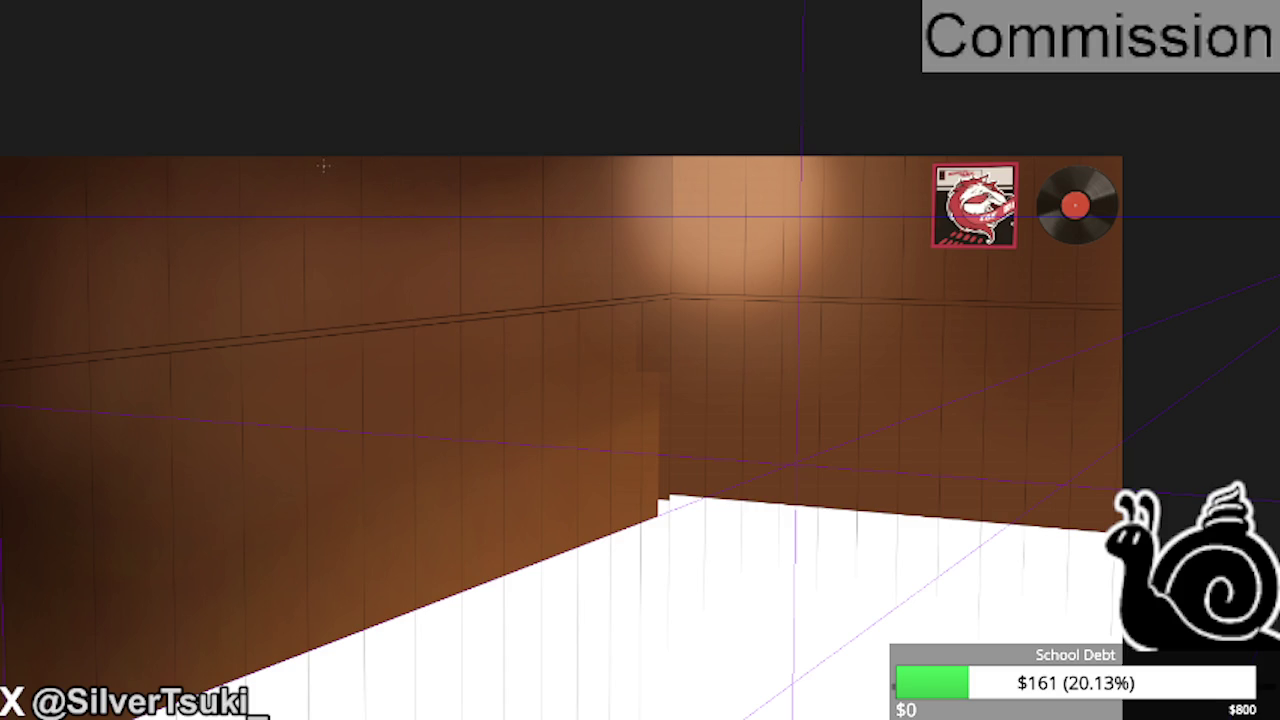
{"action": "left_click_drag", "start_coordinate": [324, 135], "coordinate": [277, 336]}
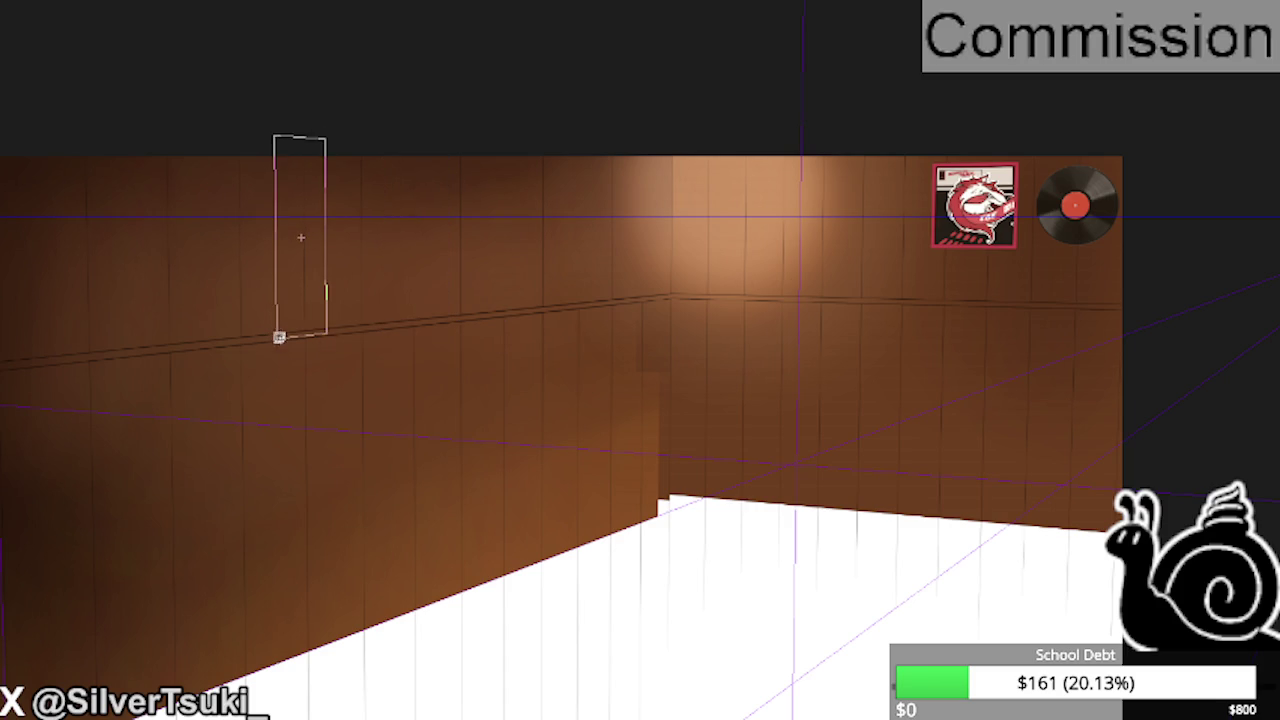
{"action": "left_click", "coordinate": [314, 294]}
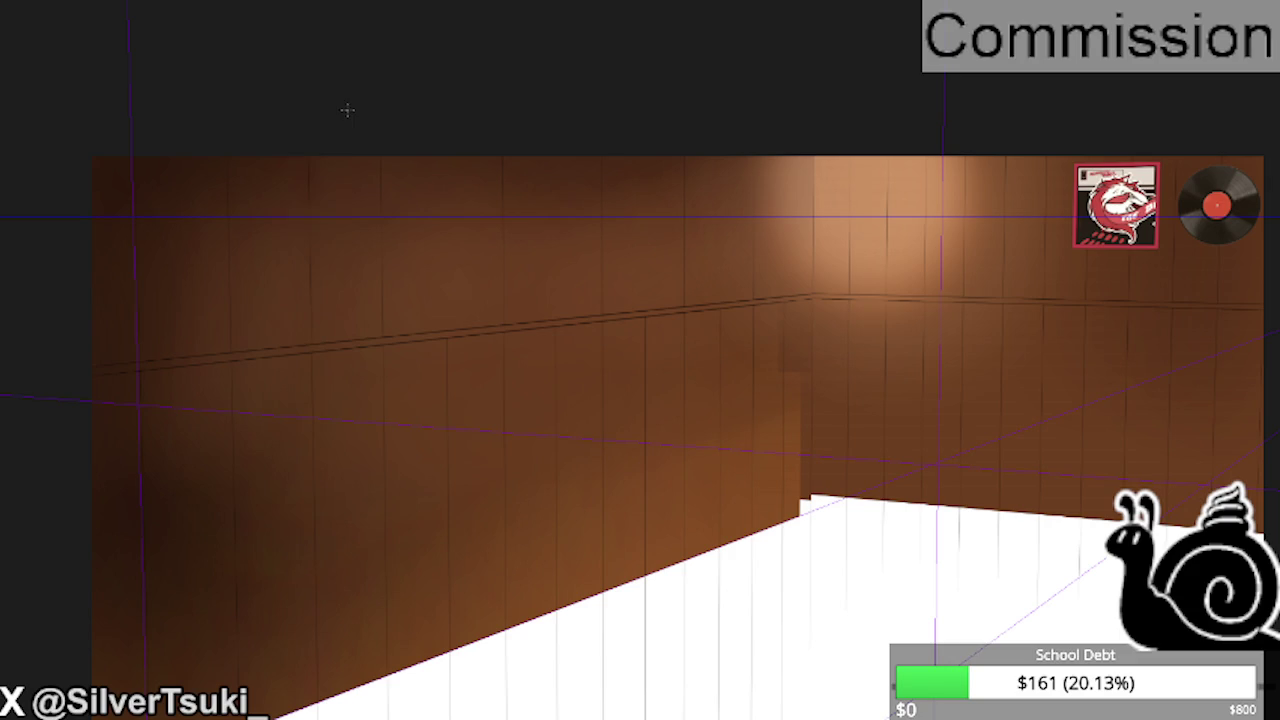
{"action": "left_click_drag", "start_coordinate": [349, 104], "coordinate": [277, 350]}
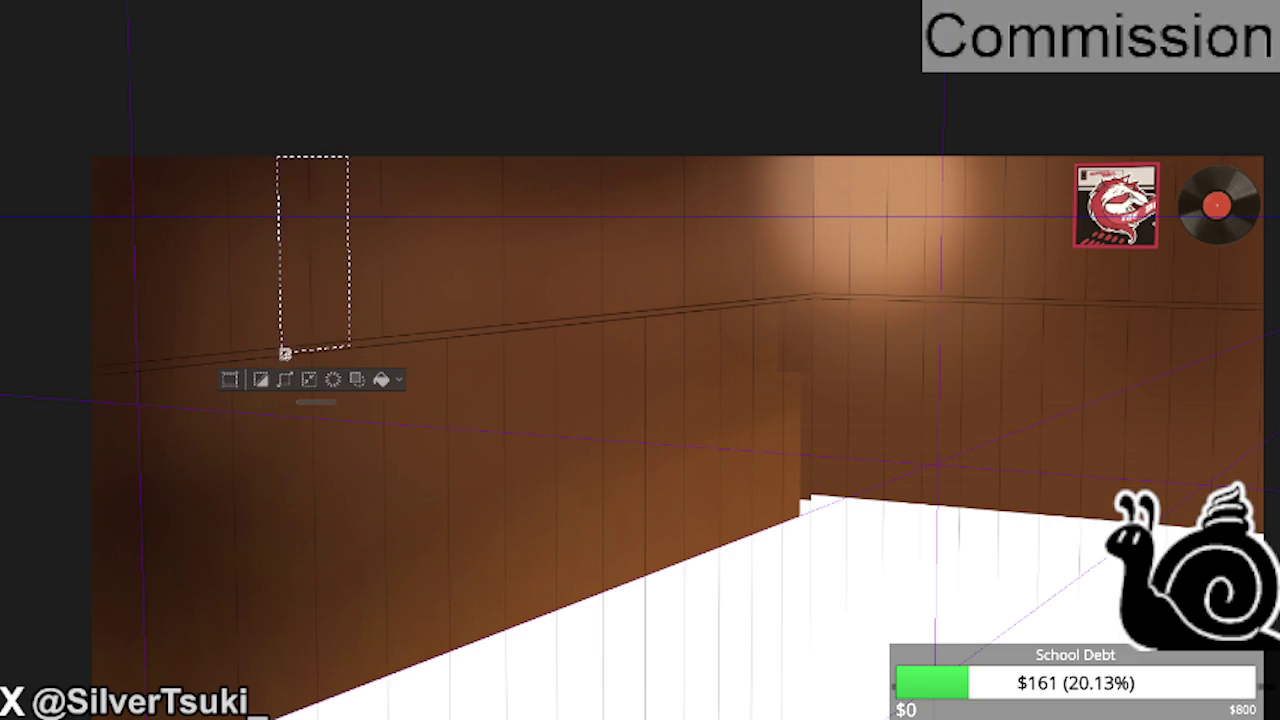
{"action": "left_click", "coordinate": [220, 296]}
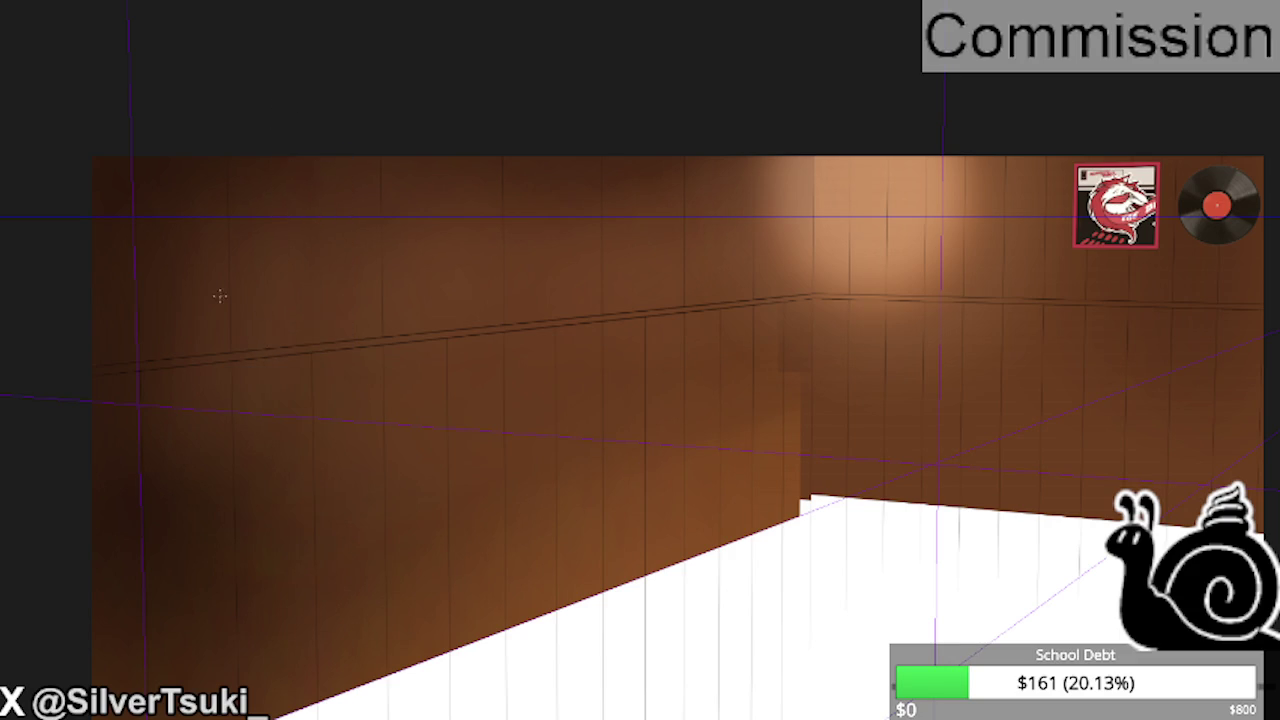
{"action": "scroll", "coordinate": [137, 340], "scroll_direction": "down", "scroll_amount": 2}
{"action": "scroll", "coordinate": [715, 278], "scroll_direction": "up", "scroll_amount": 2}
{"action": "left_click_drag", "start_coordinate": [571, 183], "coordinate": [607, 341]}
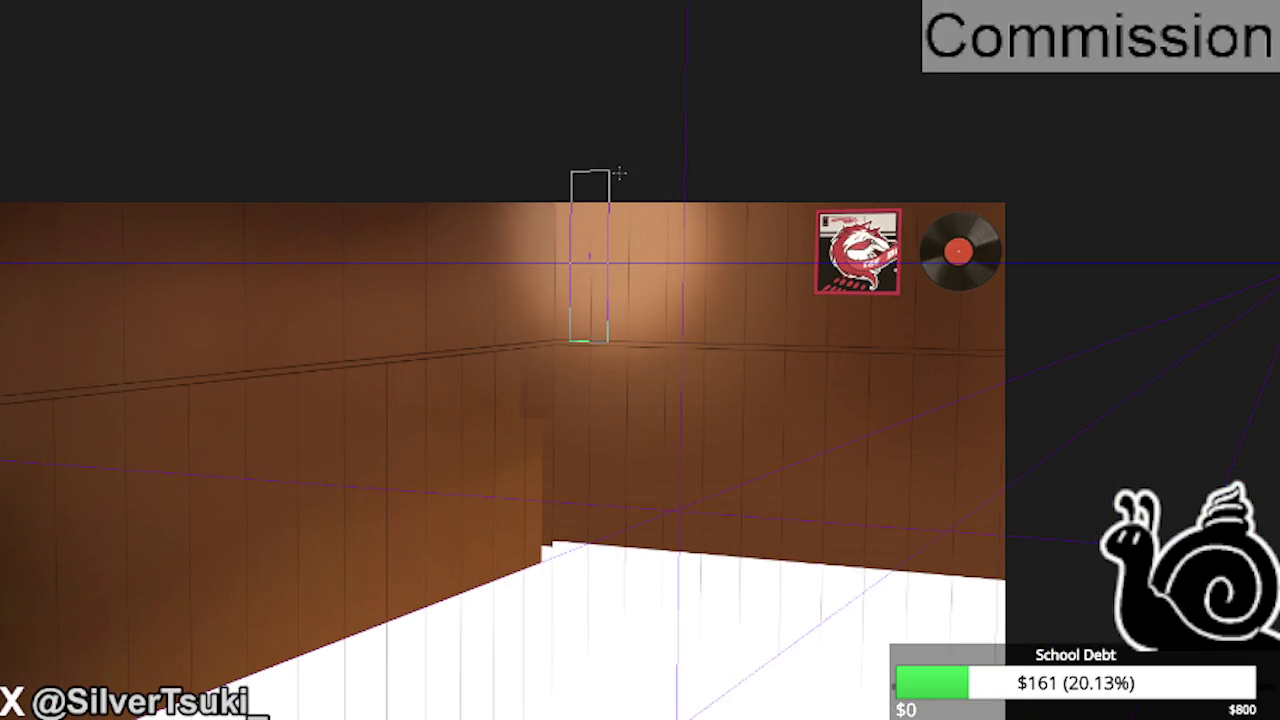
{"action": "left_click_drag", "start_coordinate": [589, 256], "coordinate": [663, 268]}
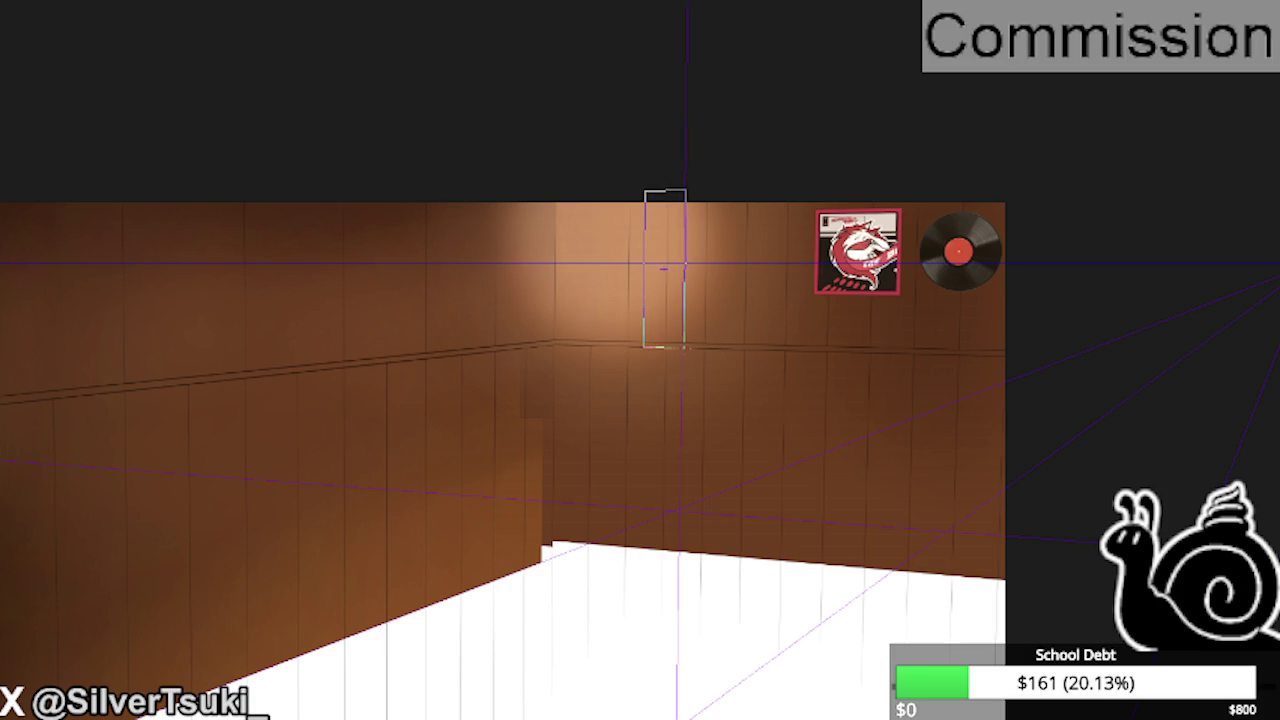
{"action": "key", "text": "ctrl+d"}
{"action": "left_click_drag", "start_coordinate": [767, 353], "coordinate": [733, 178]}
{"action": "key", "text": "ctrl+d"}
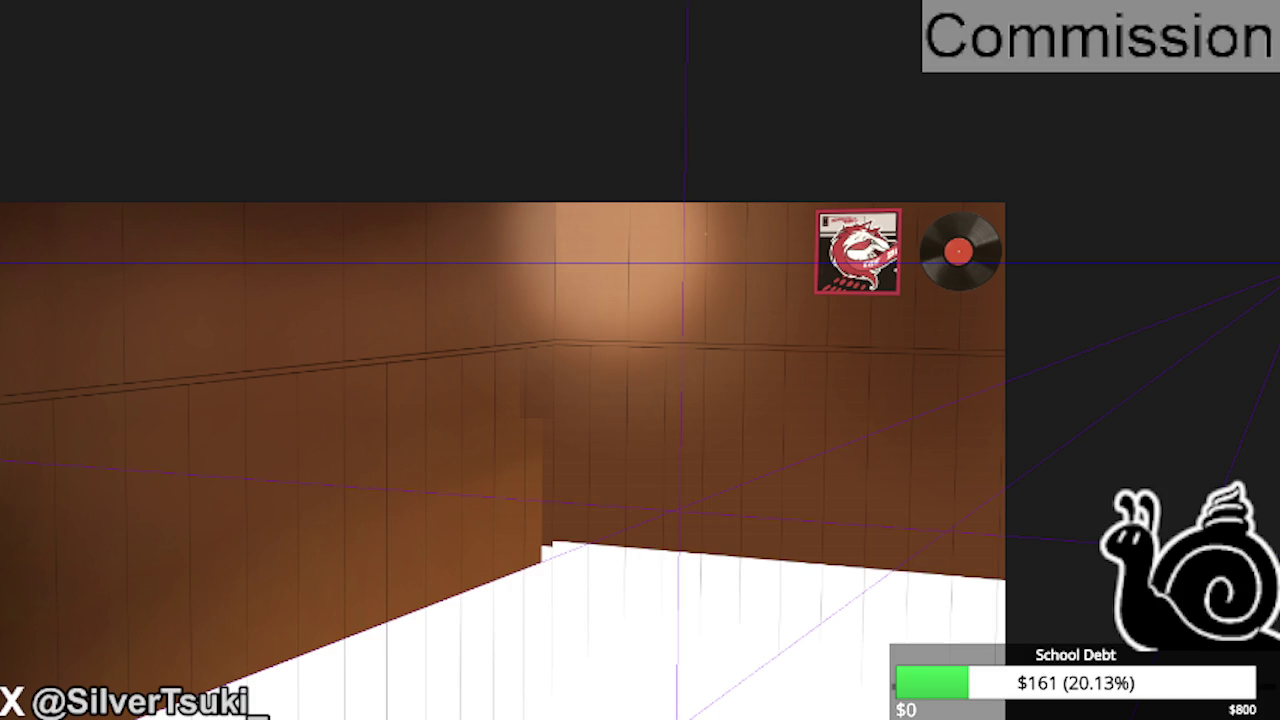
{"action": "key", "text": "ctrl+z"}
{"action": "key", "text": "ctrl+z"}
{"action": "key", "text": "ctrl+z"}
{"action": "key", "text": "ctrl+z"}
- Outline the right wall as a selection, then undo that attempt and deselect
{"action": "scroll", "coordinate": [650, 392], "scroll_direction": "up", "scroll_amount": 1}
{"action": "scroll", "coordinate": [650, 392], "scroll_direction": "down", "scroll_amount": 2}
{"action": "left_click_drag", "start_coordinate": [850, 657], "coordinate": [513, 158]}
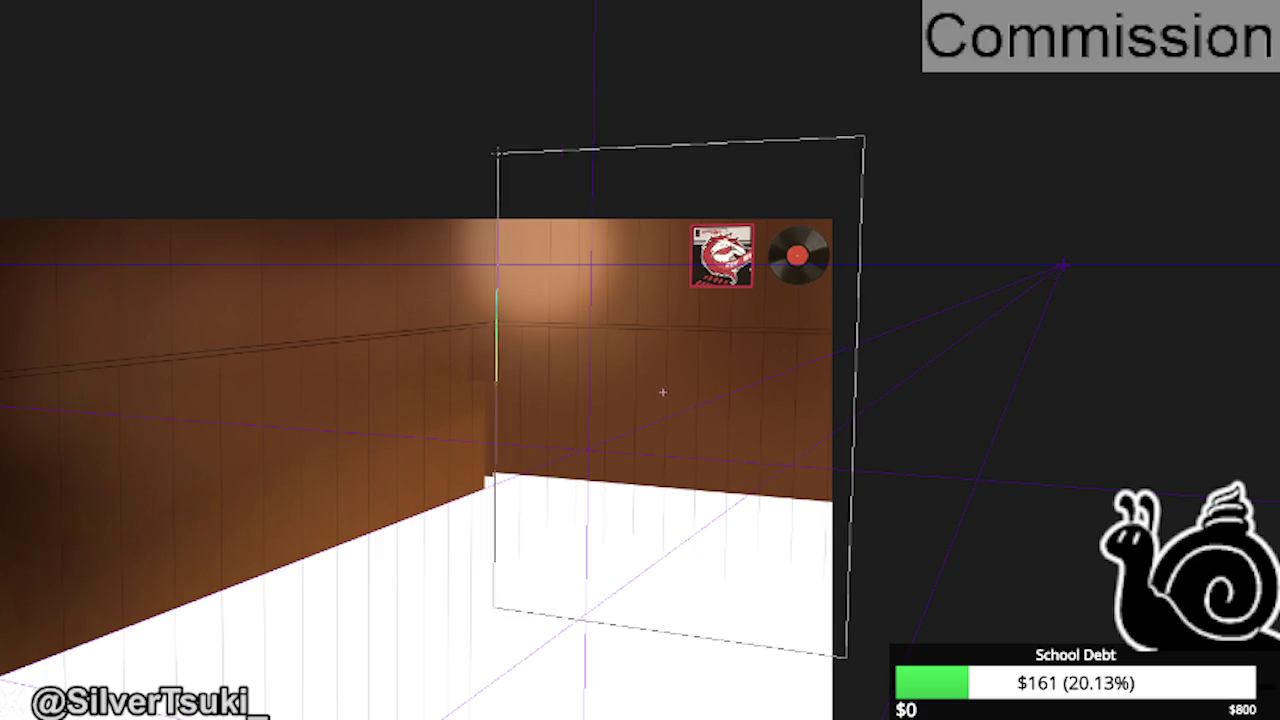
{"action": "key", "text": "Return"}
{"action": "scroll", "coordinate": [557, 429], "scroll_direction": "up", "scroll_amount": 1}
{"action": "key", "text": "ctrl+z"}
{"action": "key", "text": "ctrl+d"}
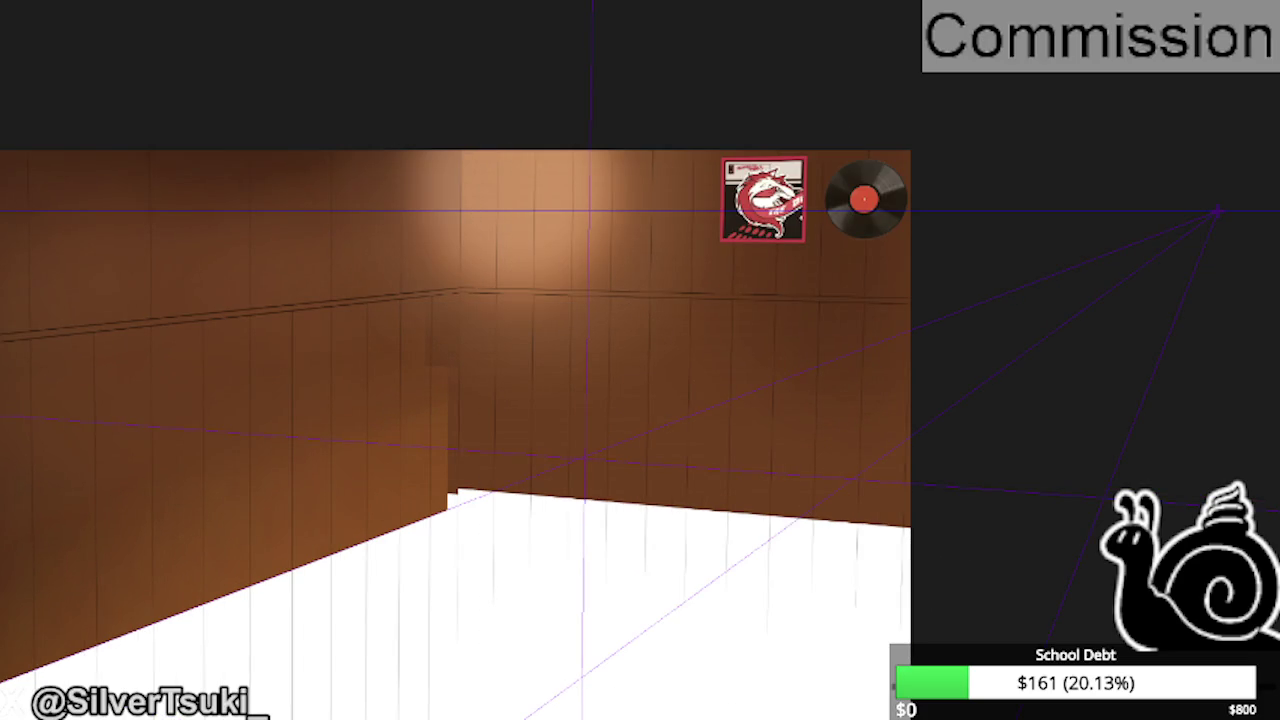
- Select the right wall and pull its right edge inward to narrow it
{"action": "left_click_drag", "start_coordinate": [887, 628], "coordinate": [473, 150]}
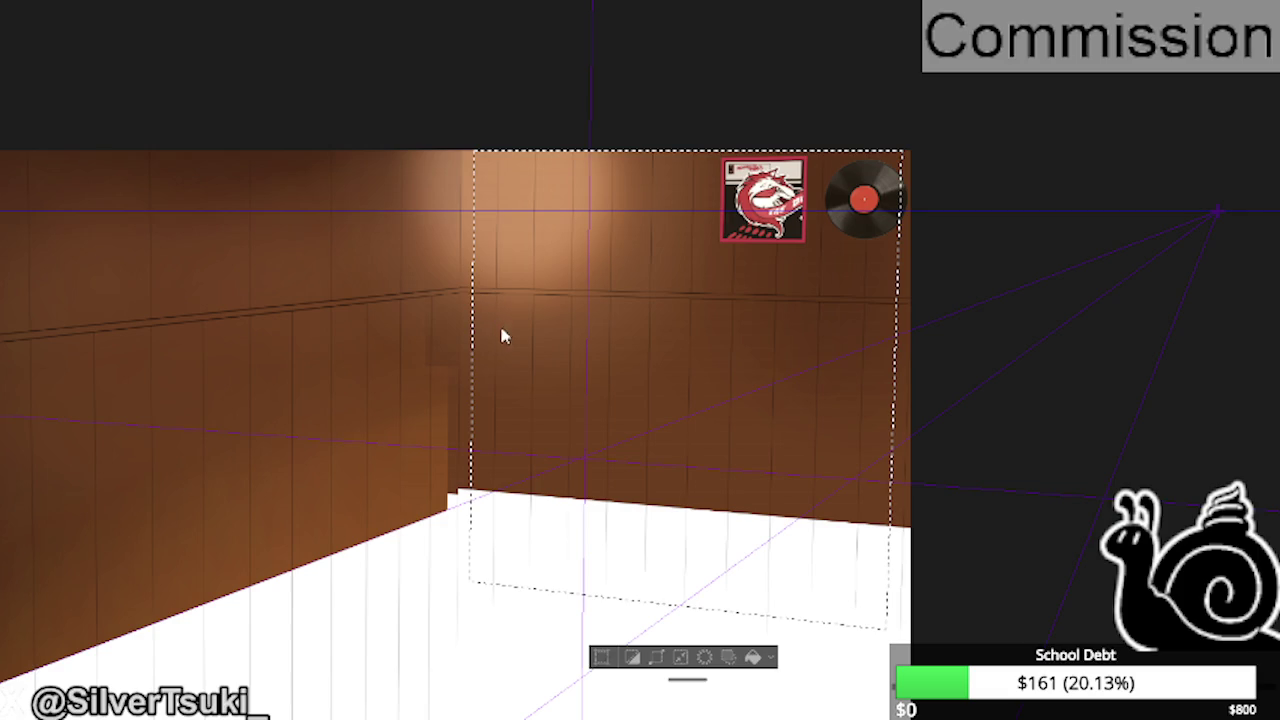
{"action": "key", "text": "ctrl+t"}
{"action": "left_click_drag", "start_coordinate": [902, 390], "coordinate": [844, 390]}
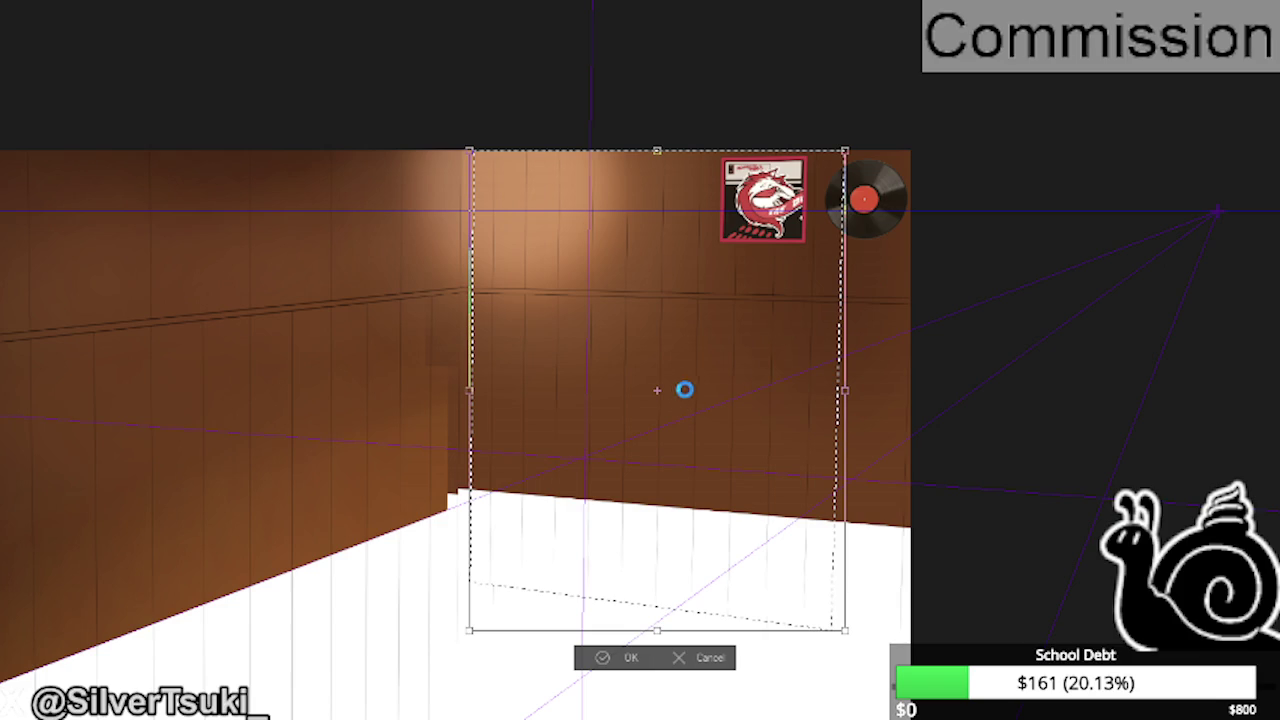
{"action": "key", "text": "Return"}
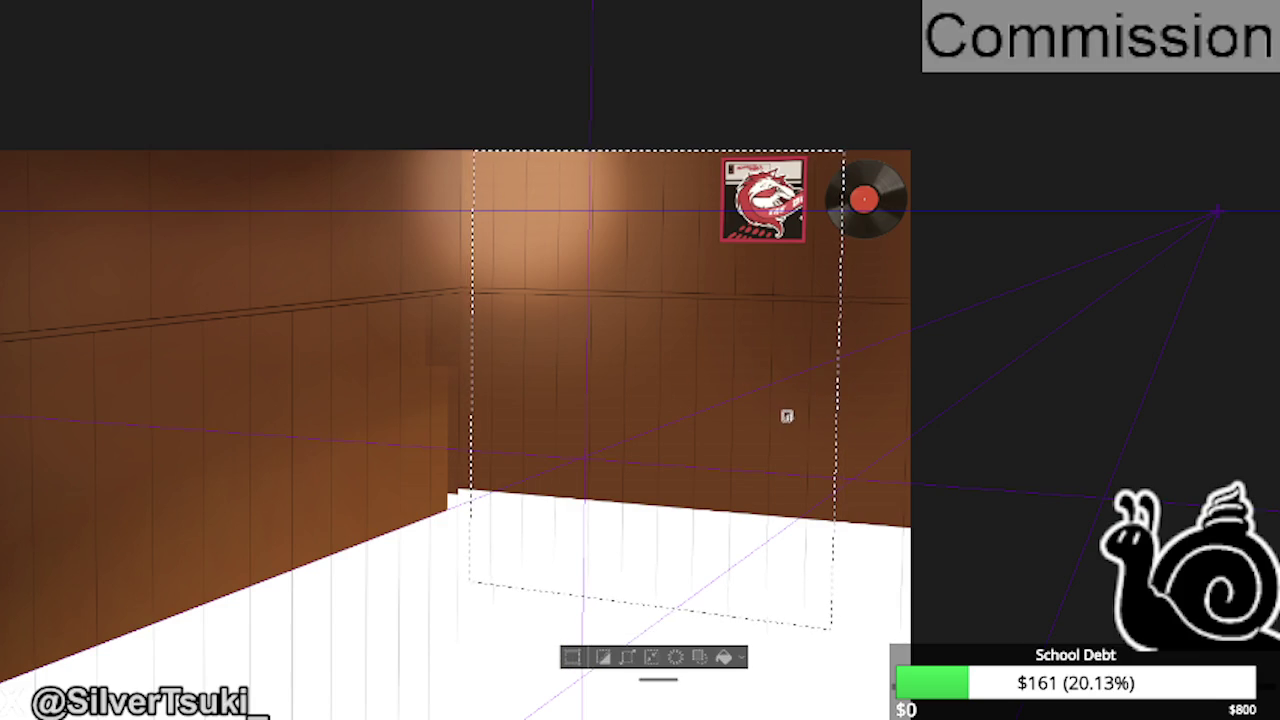
{"action": "key", "text": "ctrl+d"}
- Toggle the previous wall selection back on and off to check the narrowed wall
{"action": "scroll", "coordinate": [820, 380], "scroll_direction": "up", "scroll_amount": 1}
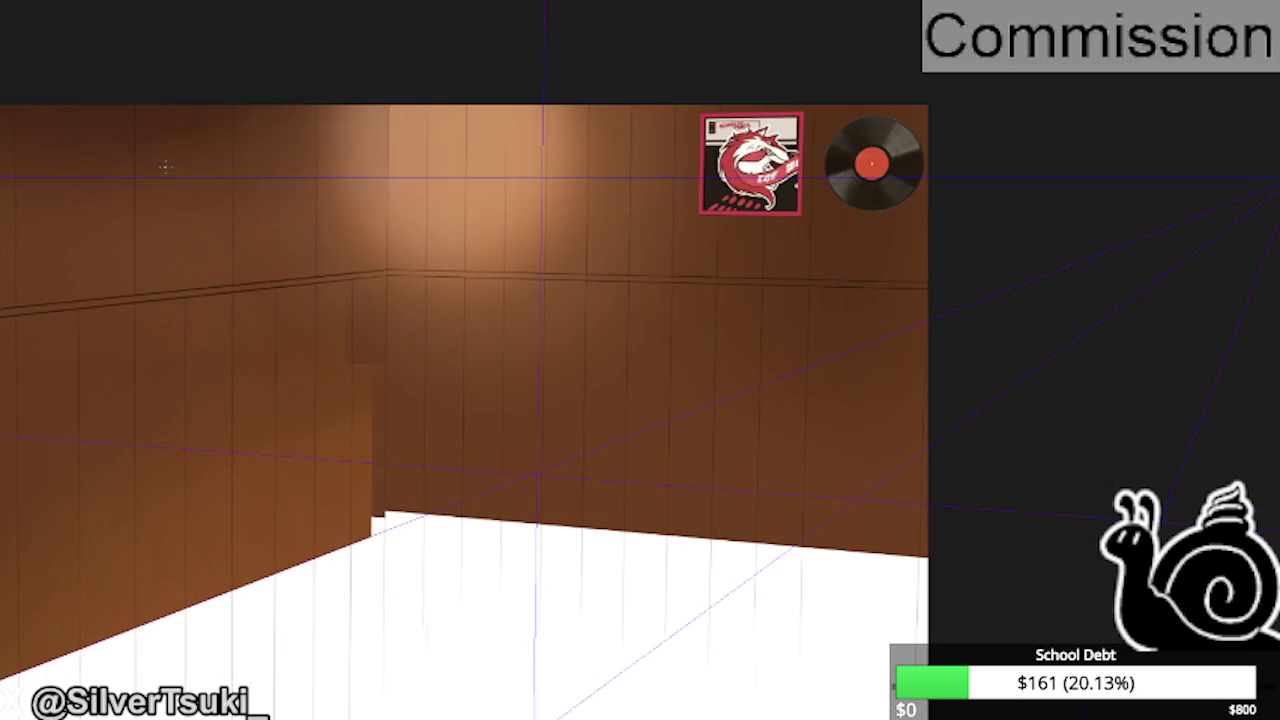
{"action": "key", "text": "ctrl+shift+d"}
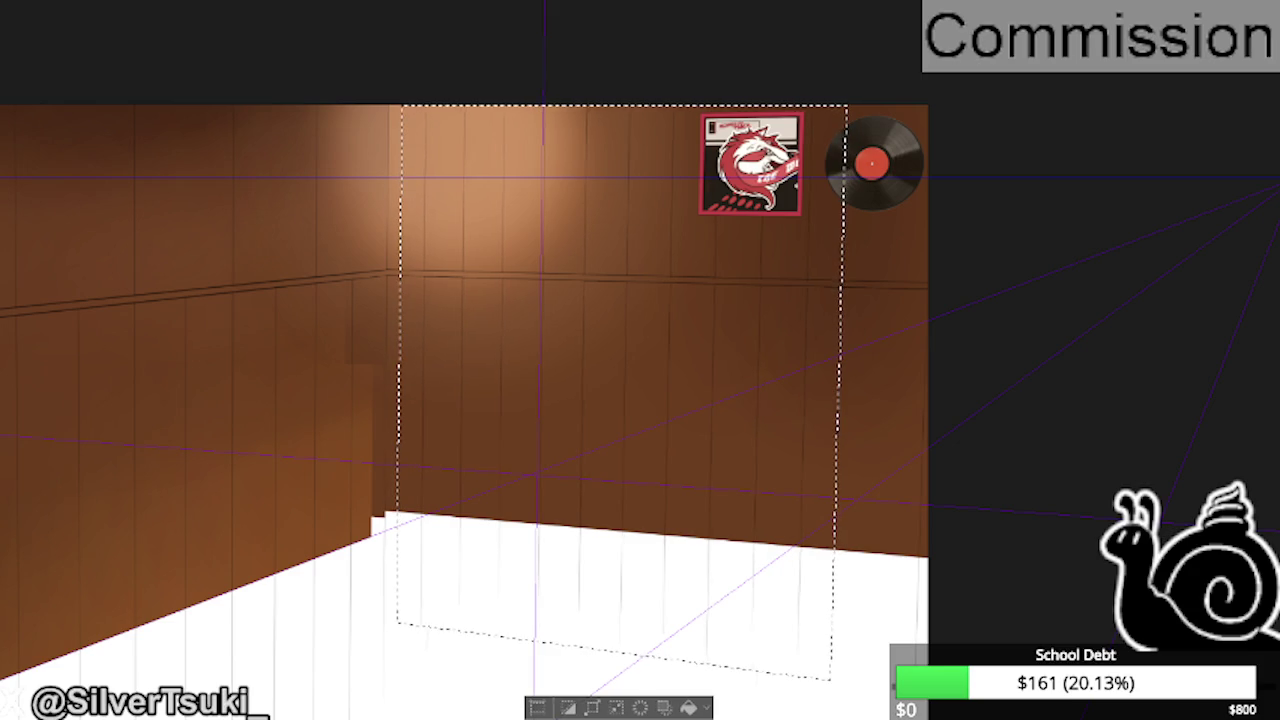
{"action": "key", "text": "ctrl+d"}
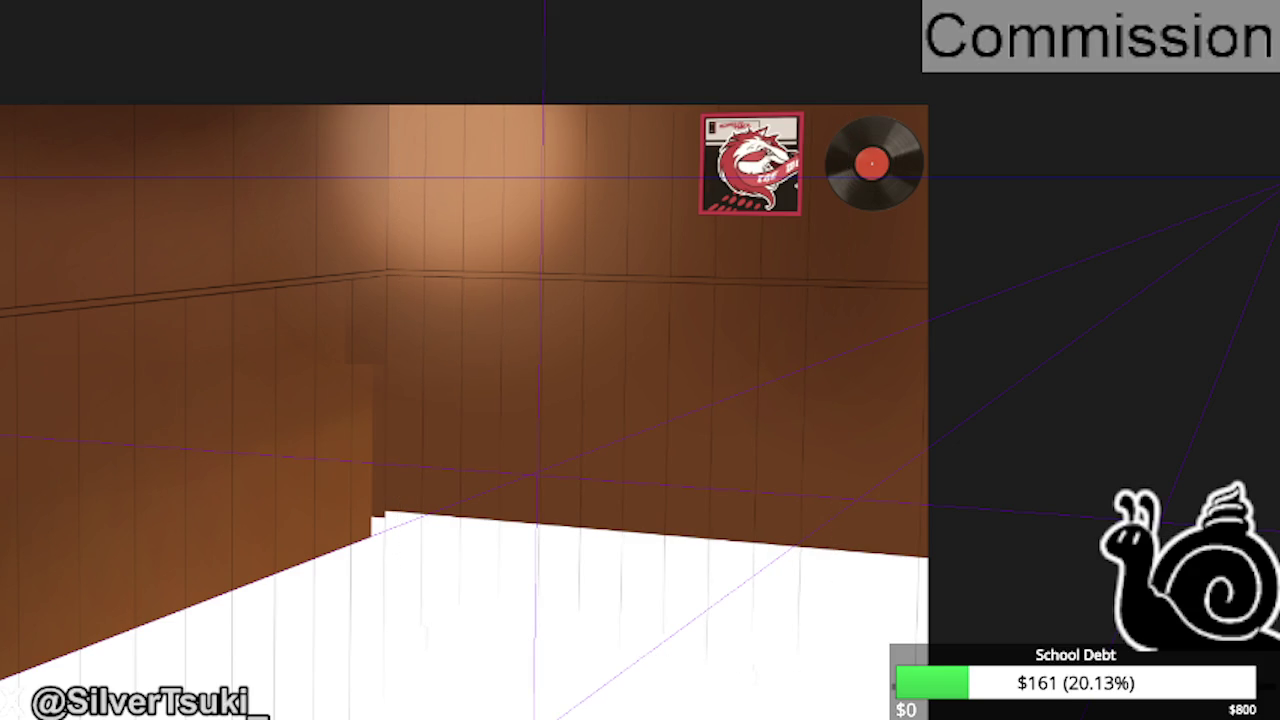
{"action": "key", "text": "ctrl+shift+d"}
{"action": "key", "text": "ctrl+d"}
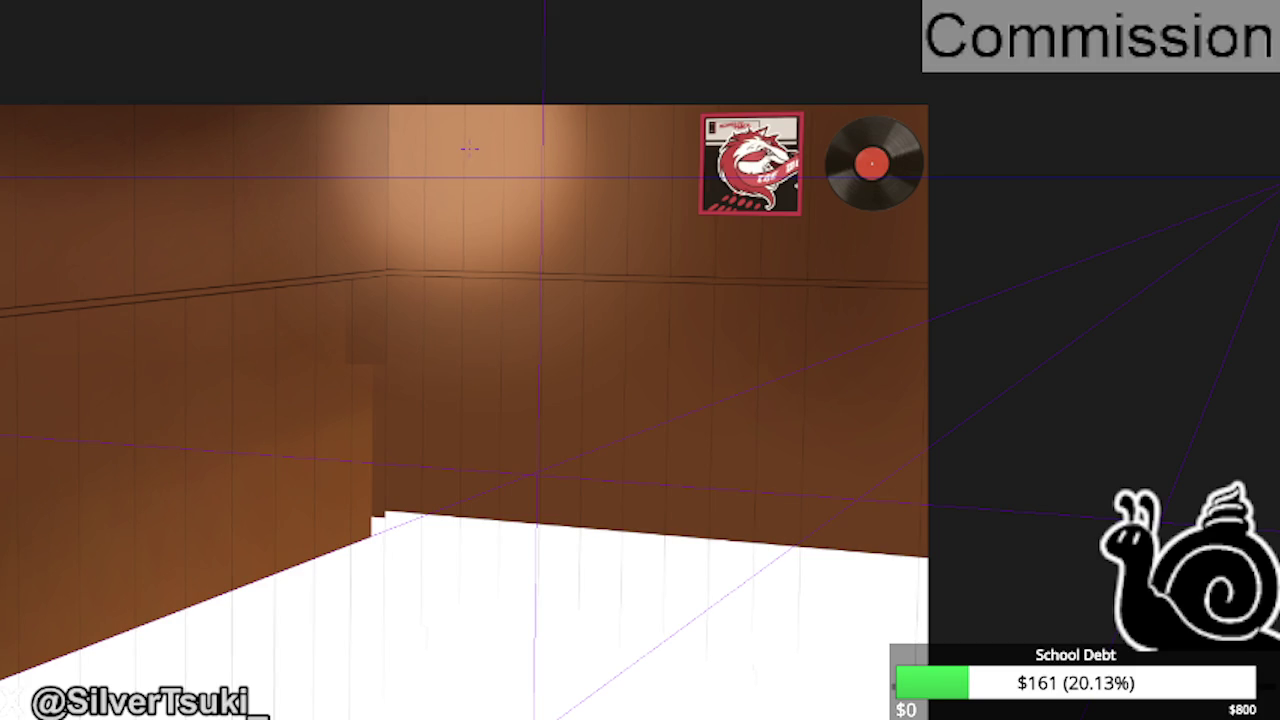
- Transform the selected back wall panelling slightly narrower from its right side, then deselect
{"action": "key", "text": "ctrl+shift+d"}
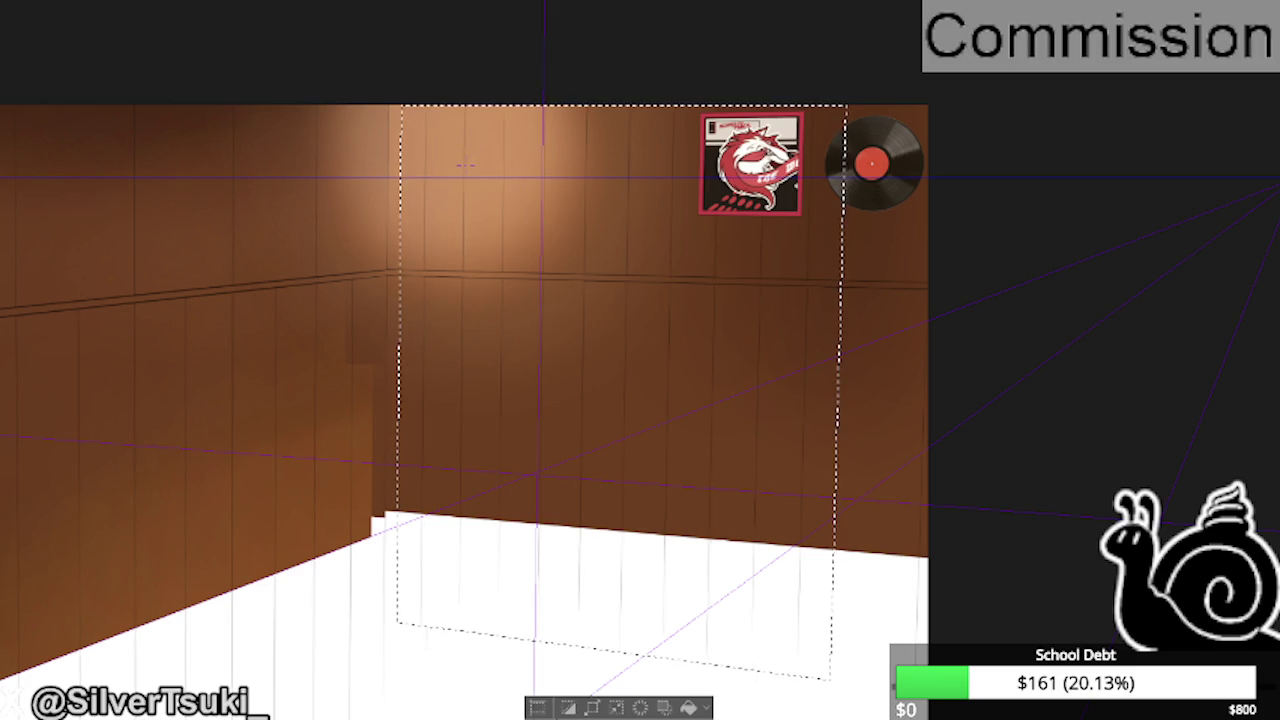
{"action": "key", "text": "ctrl+z"}
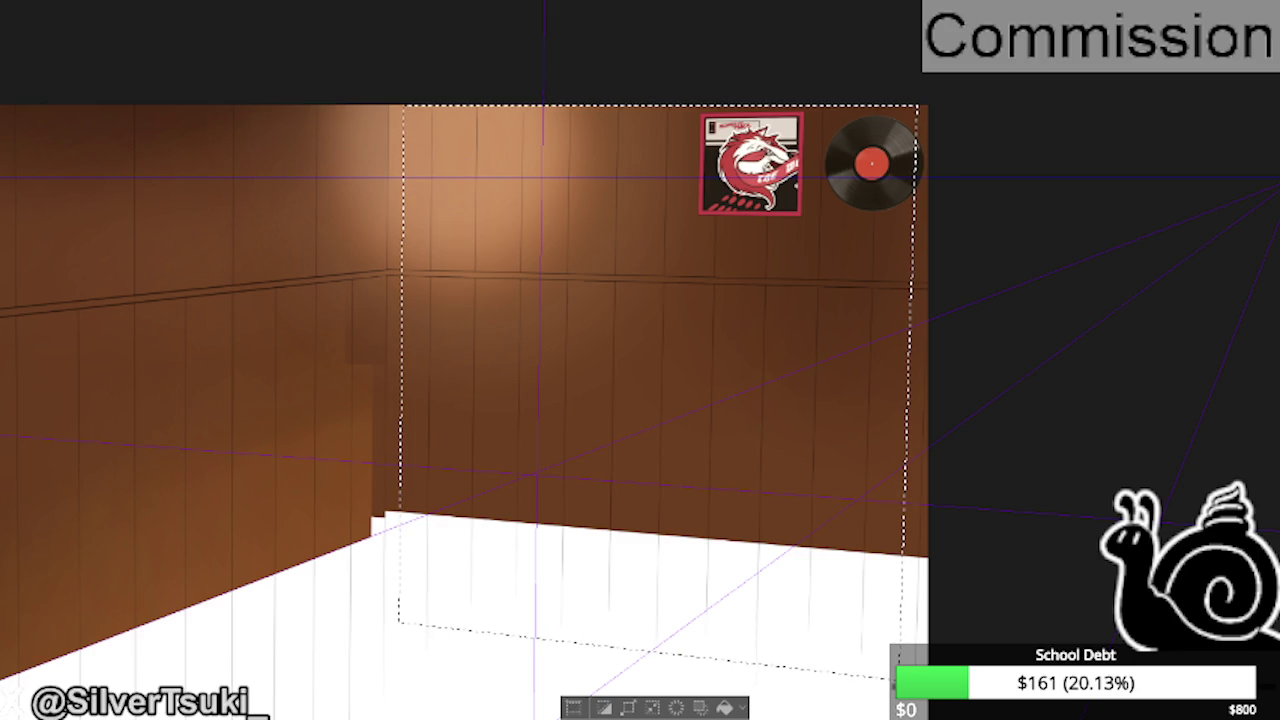
{"action": "key", "text": "ctrl+t"}
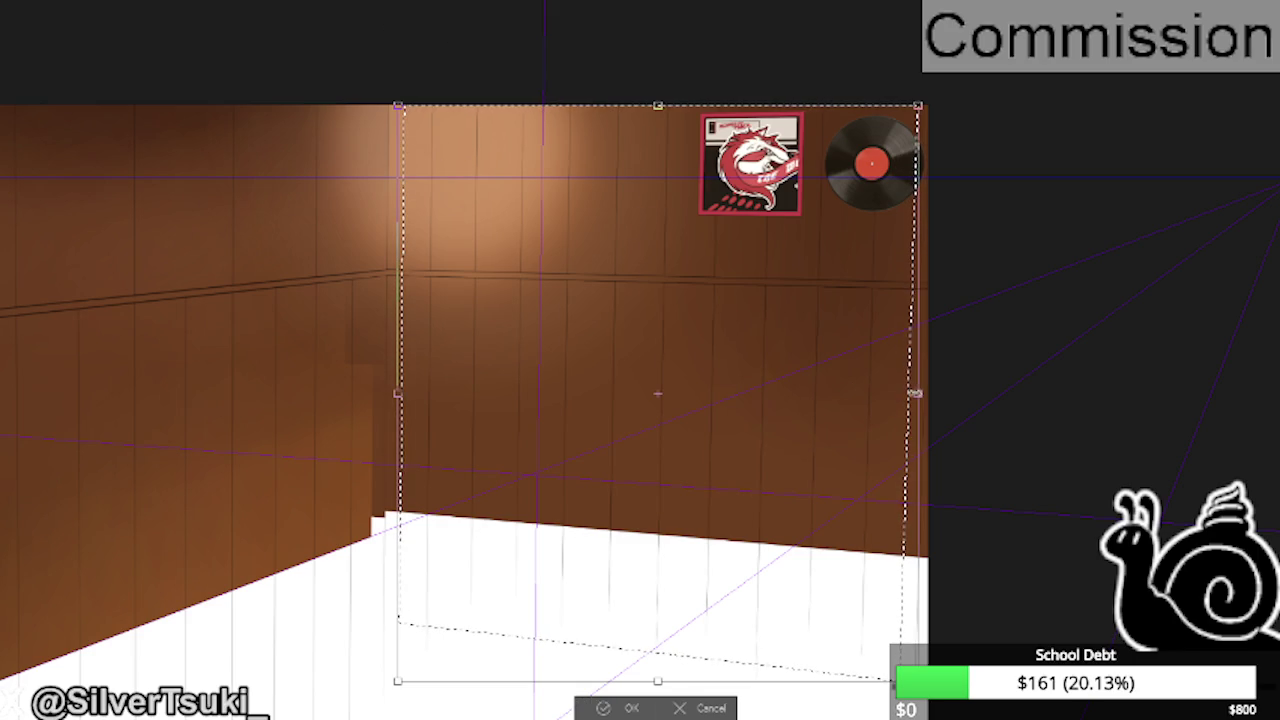
{"action": "left_click_drag", "start_coordinate": [898, 393], "coordinate": [887, 393]}
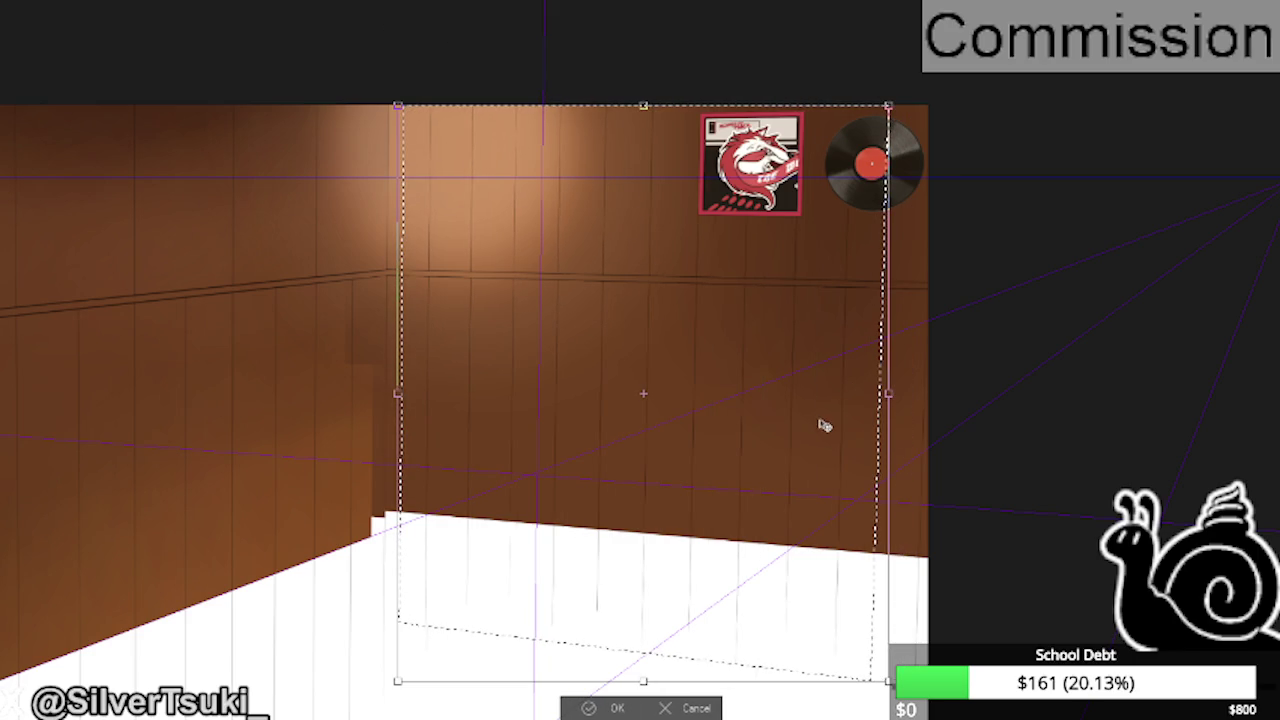
{"action": "key", "text": "Left"}
{"action": "key", "text": "Left"}
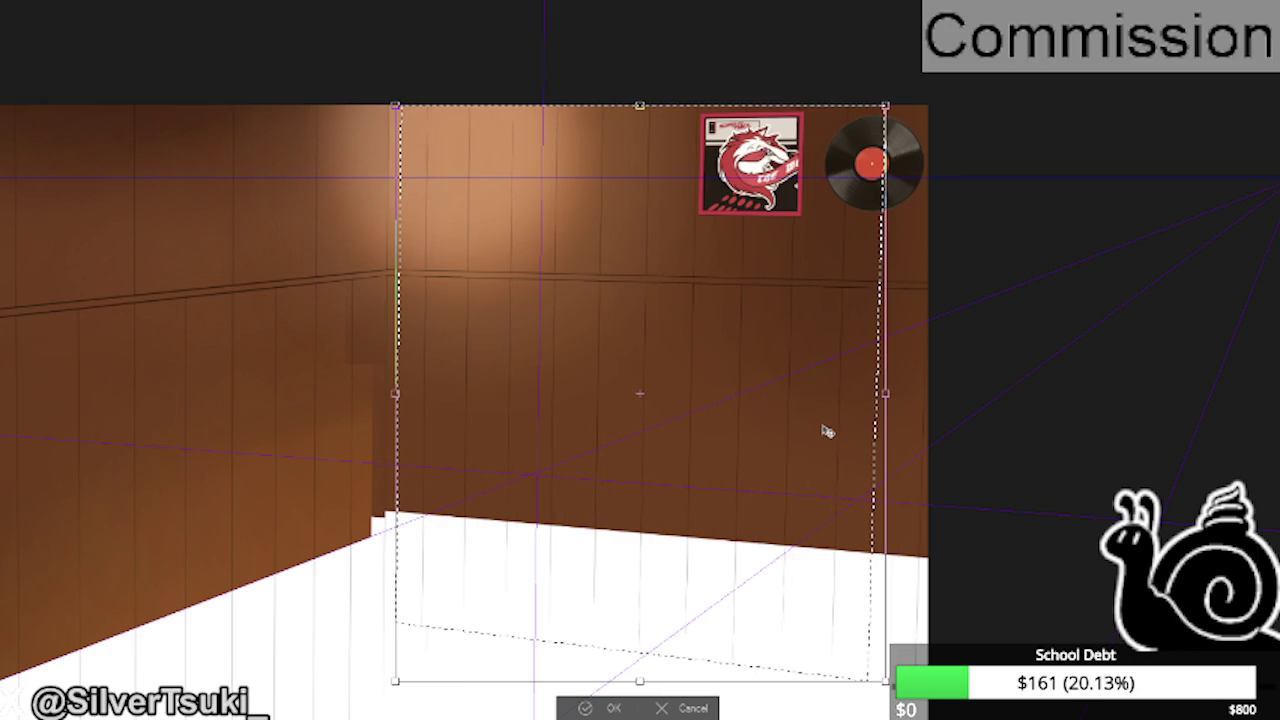
{"action": "key", "text": "Return"}
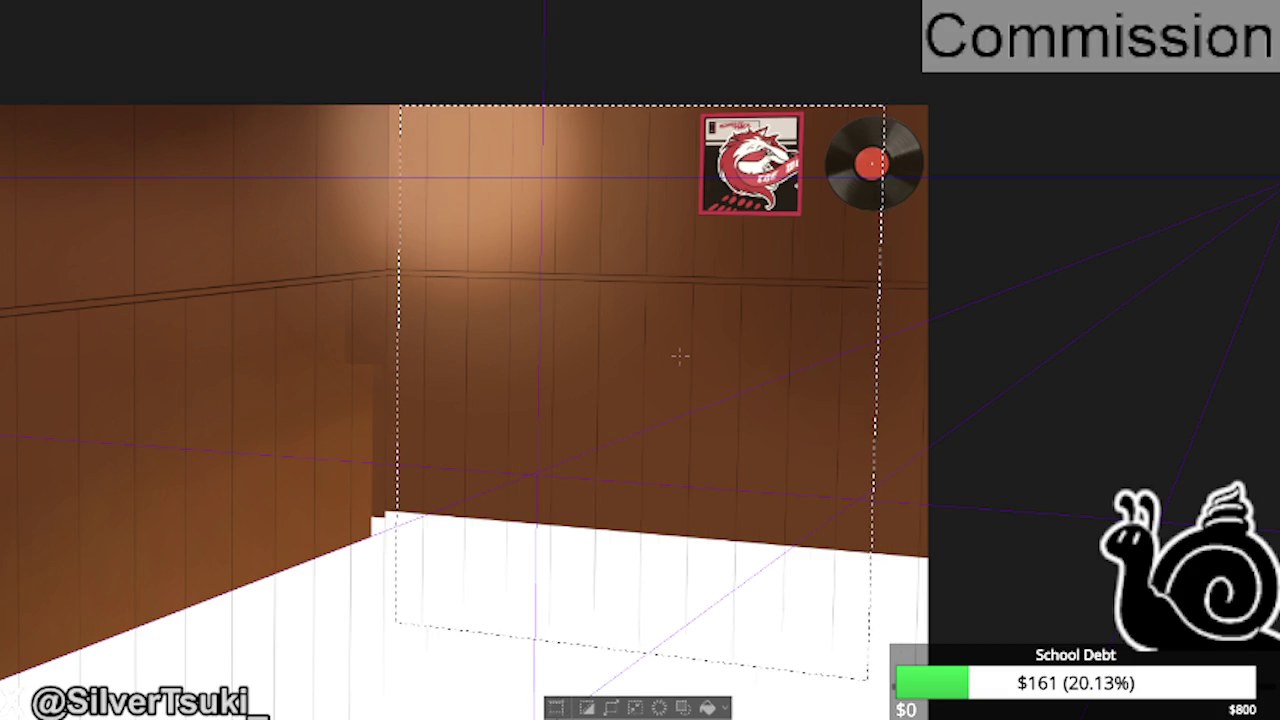
{"action": "key", "text": "ctrl+d"}
{"action": "scroll", "coordinate": [490, 294], "scroll_direction": "up", "scroll_amount": 1}
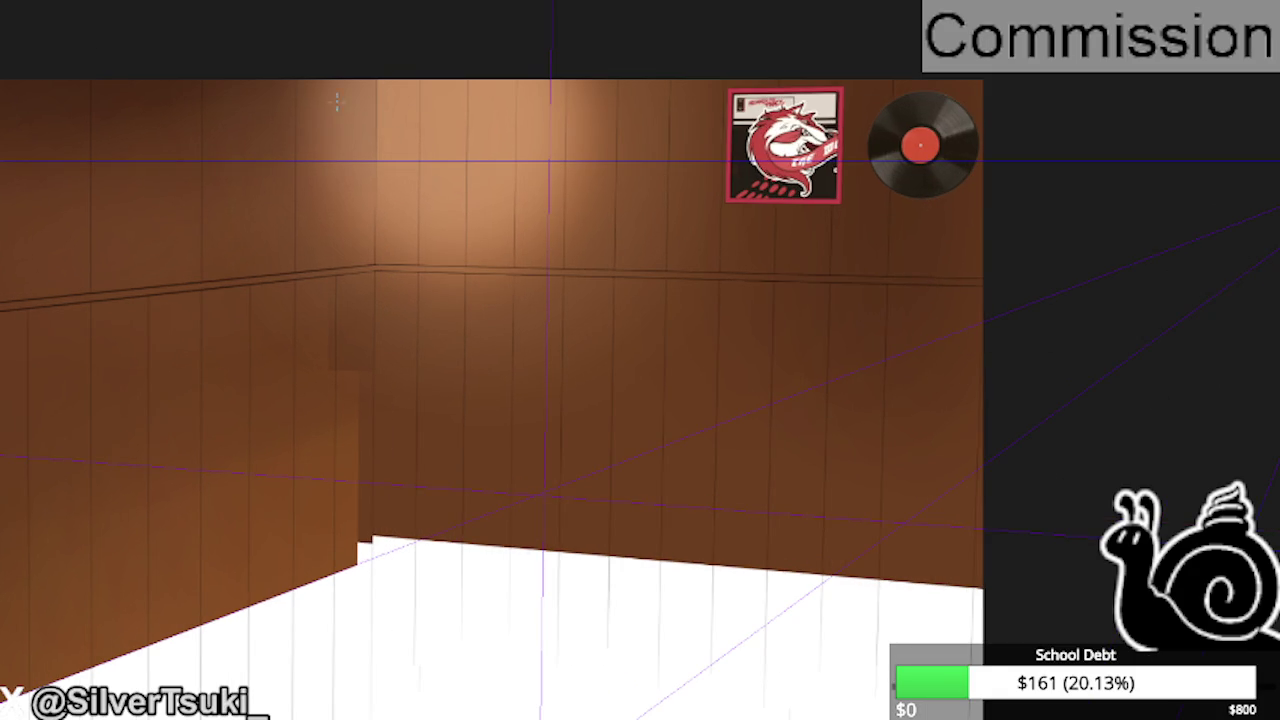
- Draw straight vertical panel seams on the left part of the back wall, redrawing uneven ones
{"action": "left_click_drag", "start_coordinate": [415, 537], "coordinate": [420, 80]}
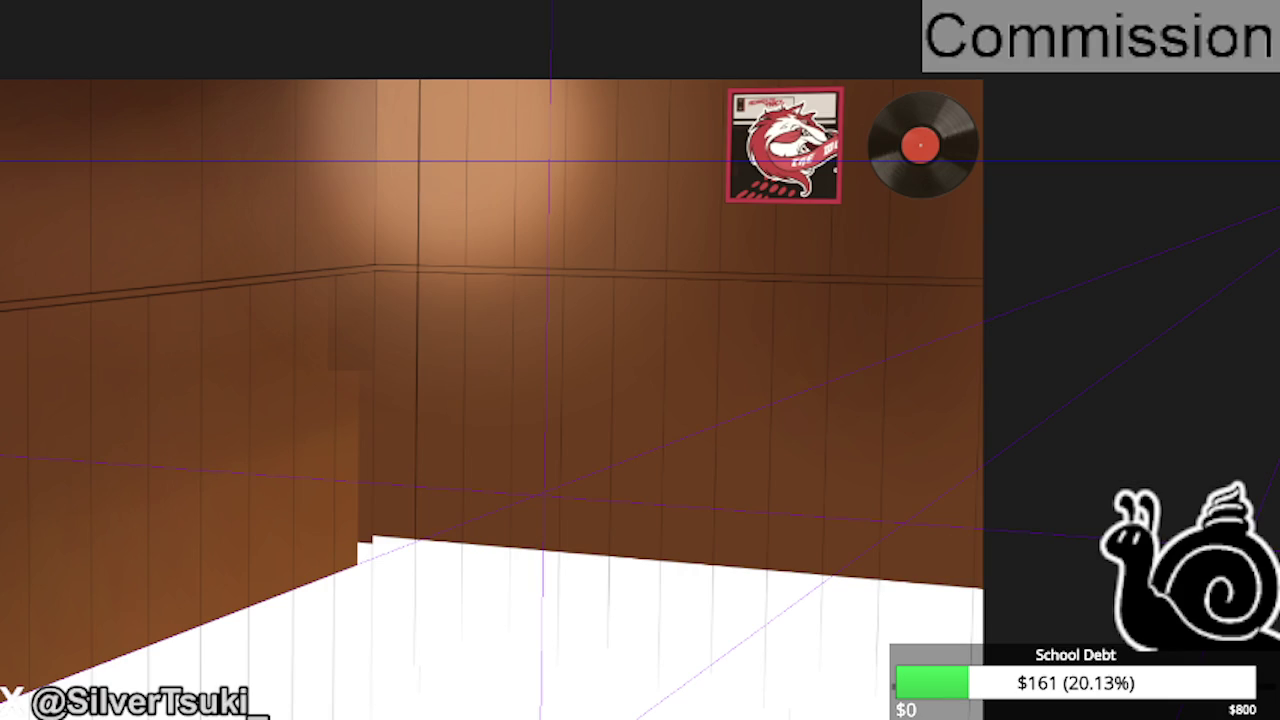
{"action": "key", "text": "ctrl+z"}
{"action": "left_click_drag", "start_coordinate": [415, 546], "coordinate": [420, 80]}
{"action": "mouse_move", "coordinate": [461, 537]}
{"action": "left_mouse_down"}
{"action": "mouse_move", "coordinate": [440, 377]}
{"action": "mouse_move", "coordinate": [470, 80]}
{"action": "left_mouse_up"}
{"action": "key", "text": "ctrl+z"}
{"action": "left_click_drag", "start_coordinate": [462, 538], "coordinate": [470, 82]}
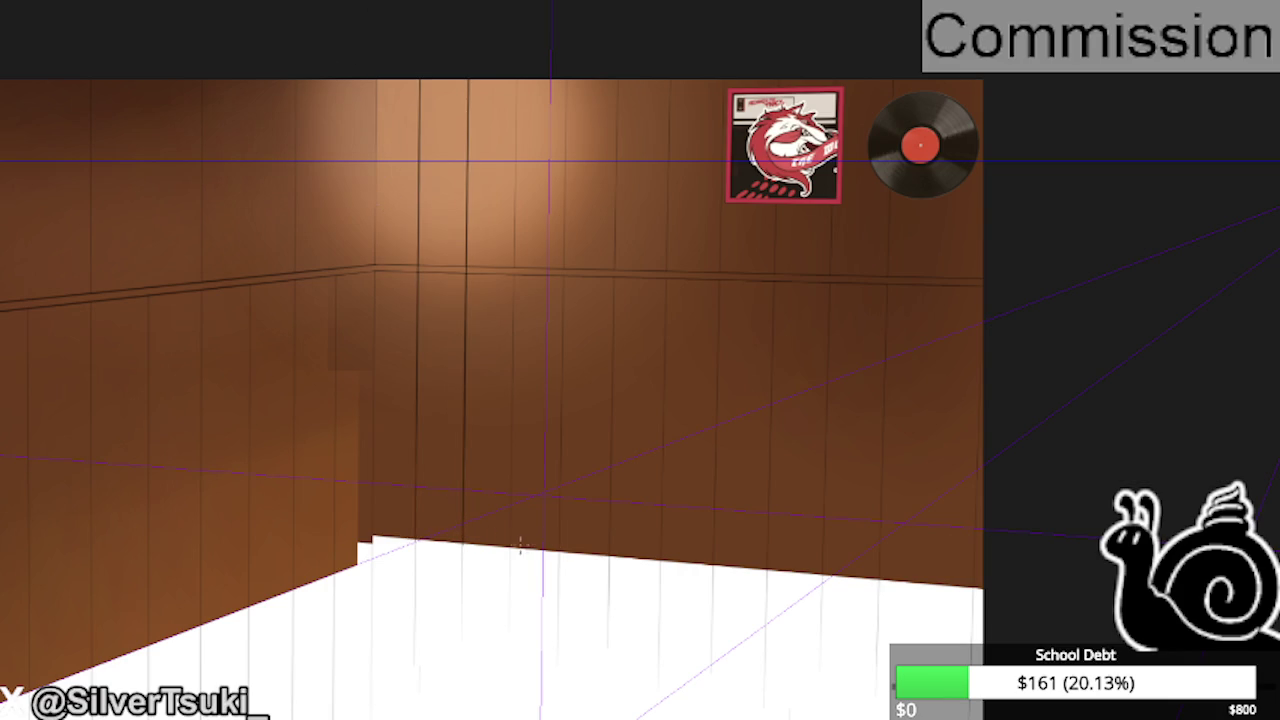
{"action": "left_click_drag", "start_coordinate": [507, 545], "coordinate": [517, 80]}
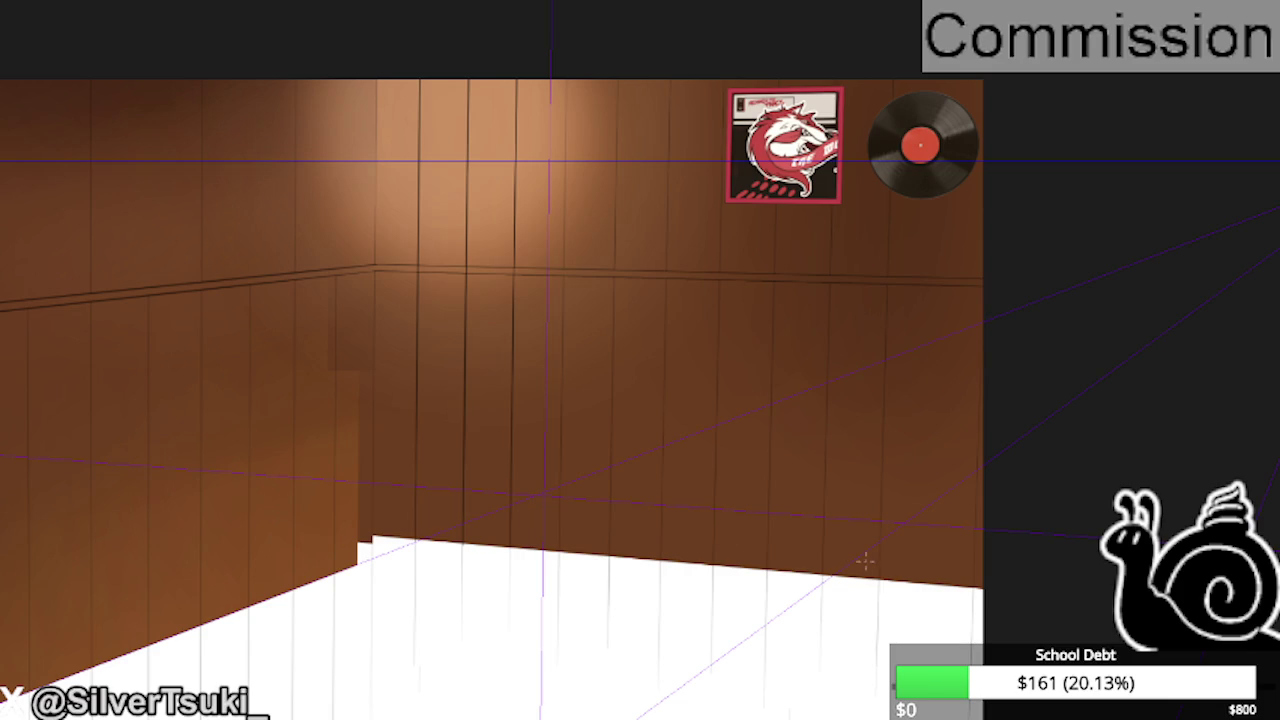
- Add vertical seams from the wall's right end across the middle, redrawing the last one
{"action": "left_click_drag", "start_coordinate": [878, 584], "coordinate": [890, 80]}
{"action": "left_click_drag", "start_coordinate": [816, 584], "coordinate": [832, 80]}
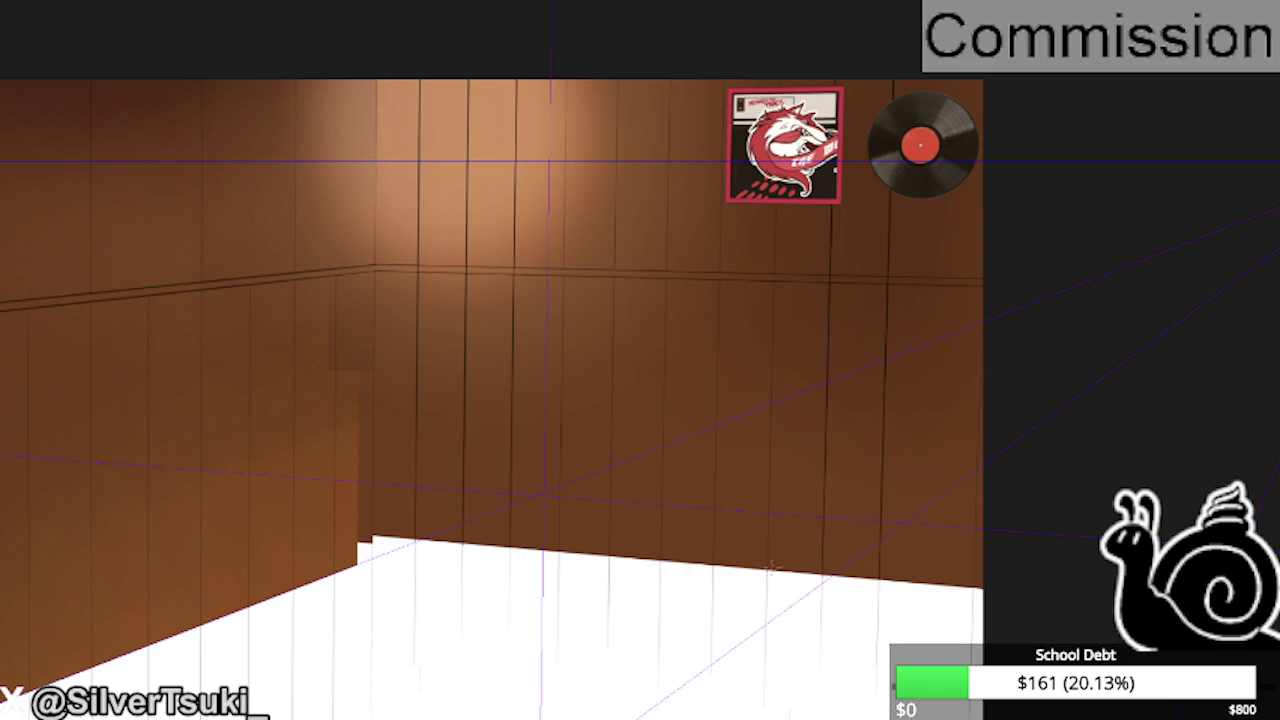
{"action": "left_click_drag", "start_coordinate": [773, 390], "coordinate": [776, 216]}
{"action": "left_click_drag", "start_coordinate": [710, 566], "coordinate": [722, 82]}
{"action": "left_click_drag", "start_coordinate": [660, 563], "coordinate": [671, 82]}
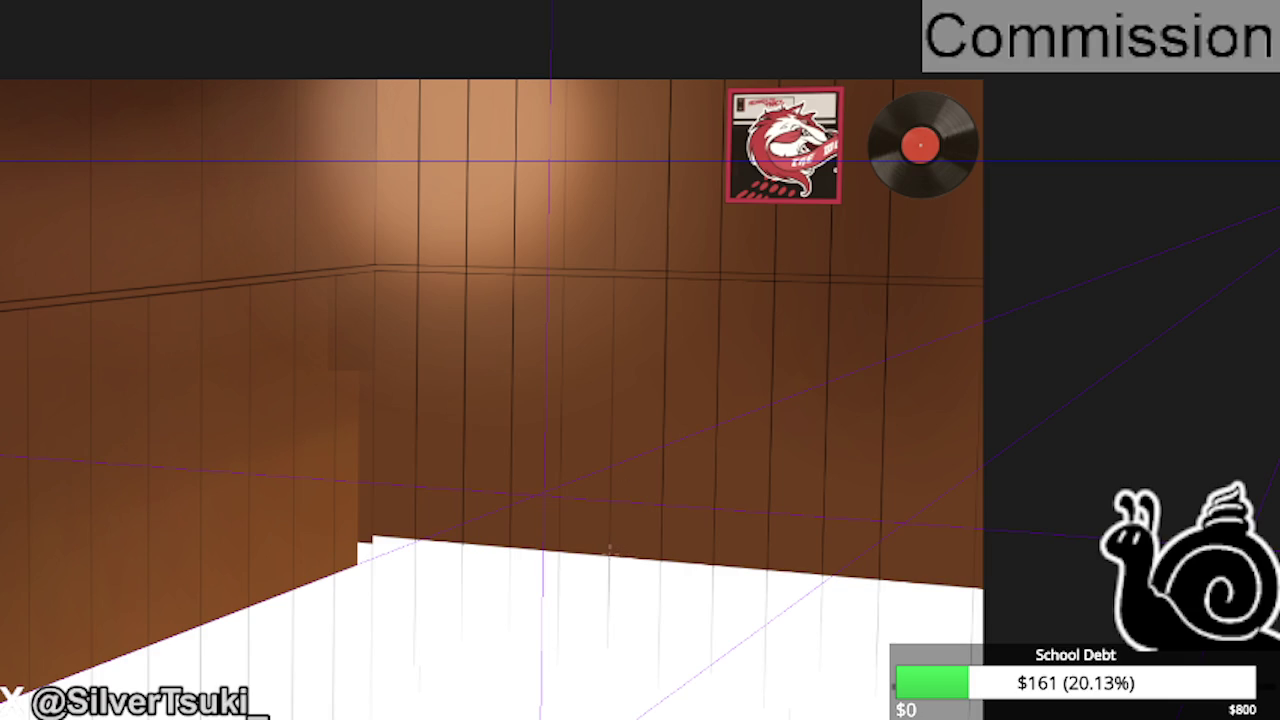
{"action": "left_click_drag", "start_coordinate": [610, 556], "coordinate": [618, 82]}
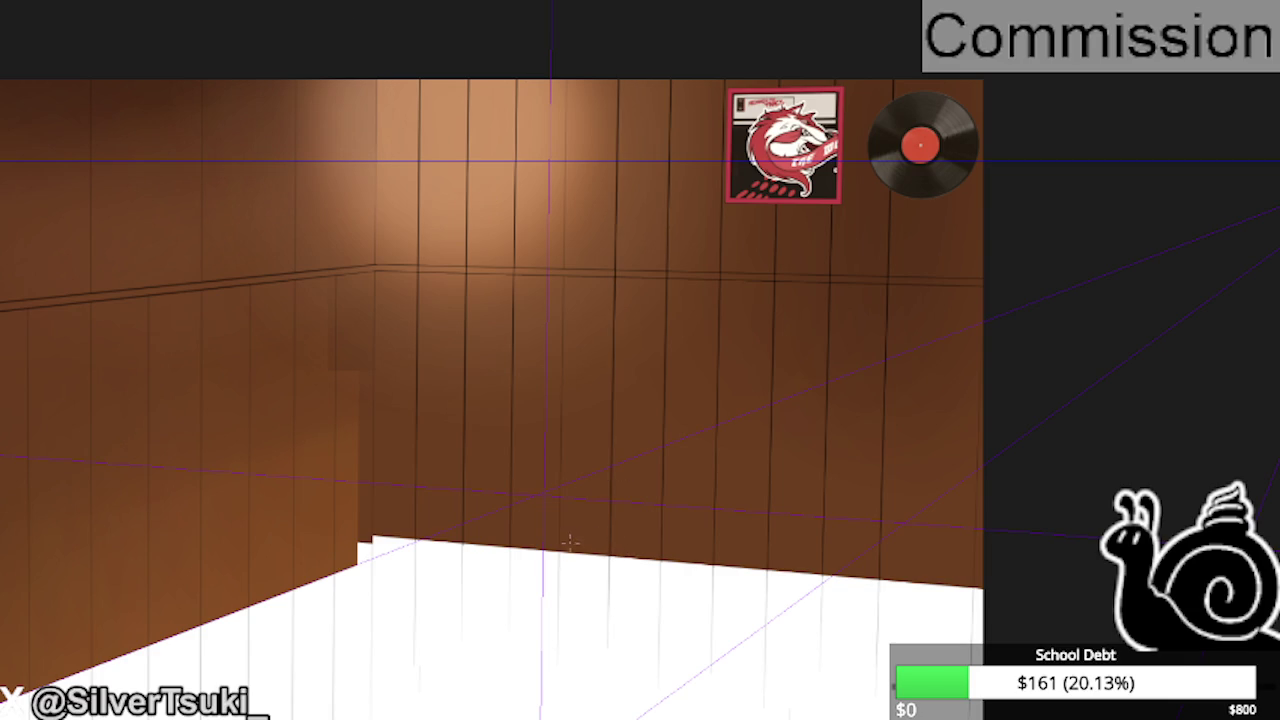
{"action": "left_click_drag", "start_coordinate": [560, 546], "coordinate": [567, 82]}
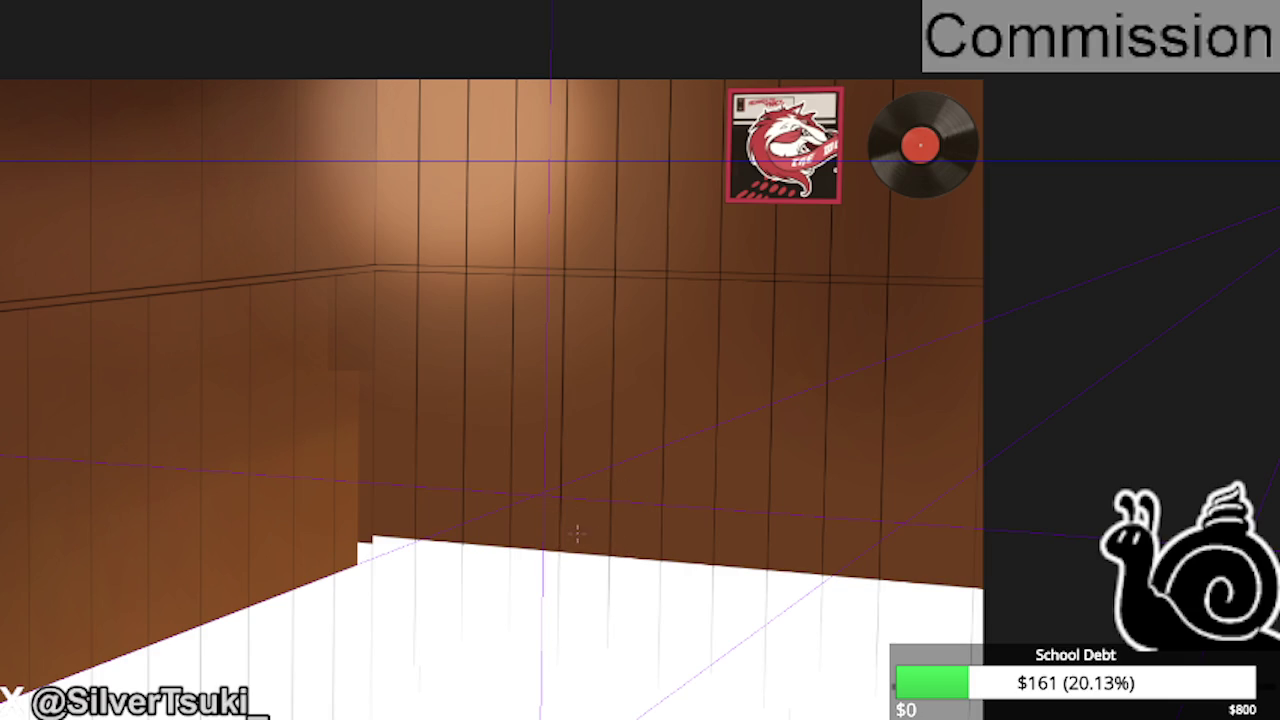
{"action": "key", "text": "ctrl+z"}
{"action": "key", "text": "ctrl+y"}
{"action": "key", "text": "ctrl+z"}
{"action": "left_click_drag", "start_coordinate": [560, 546], "coordinate": [567, 82]}
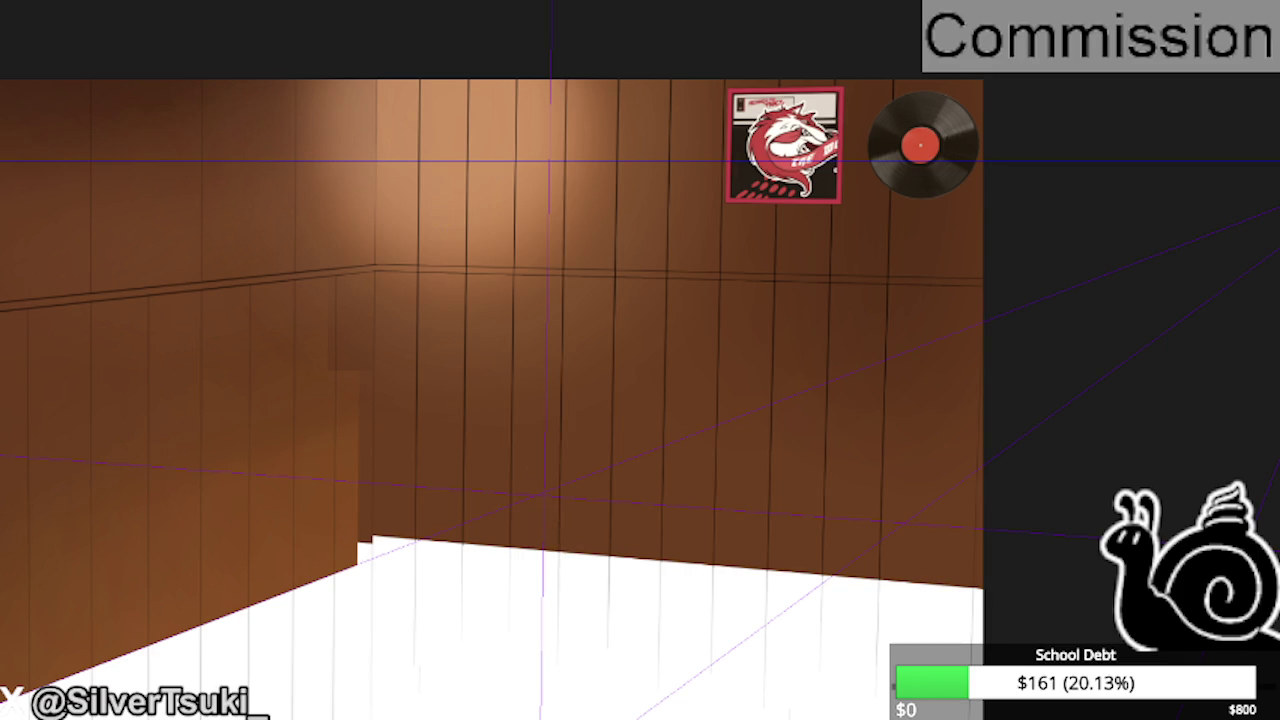
{"action": "key", "text": "ctrl+minus"}
- Add a vertical seam on the back wall's right end reaching up to the top rail
{"action": "left_click_drag", "start_coordinate": [878, 545], "coordinate": [692, 6]}
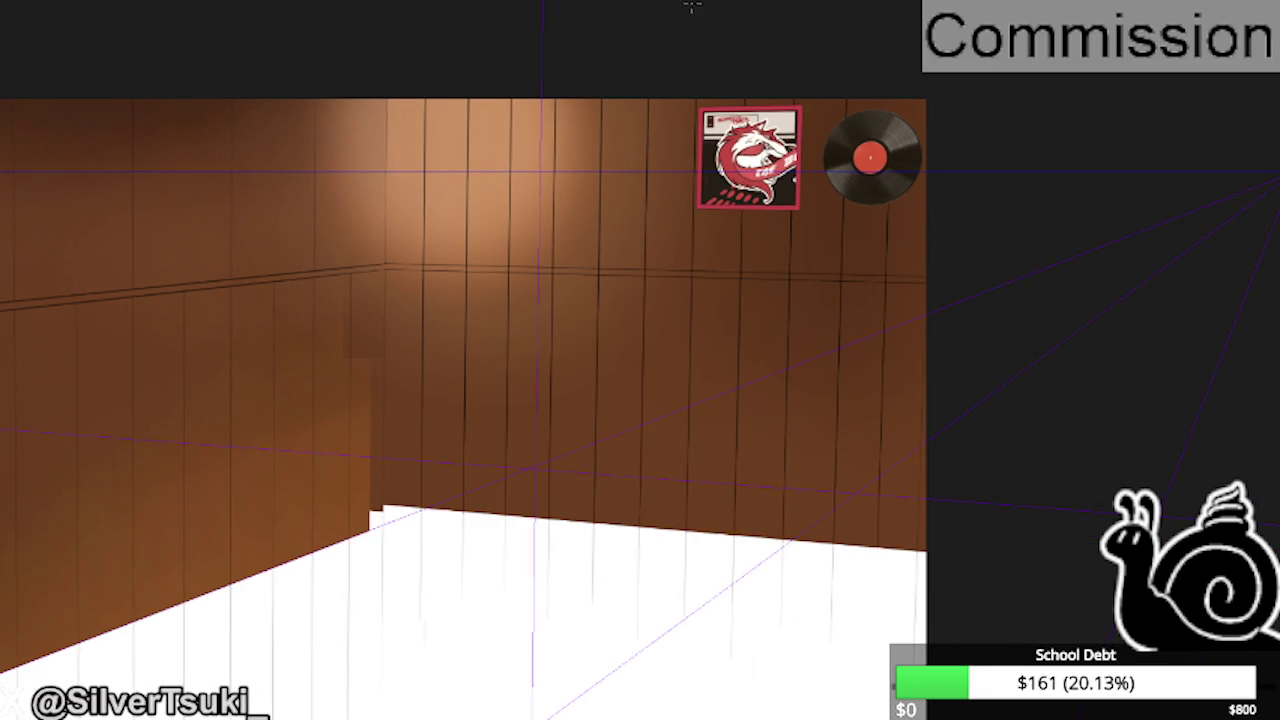
{"action": "scroll", "coordinate": [889, 428], "scroll_direction": "up", "scroll_amount": 1}
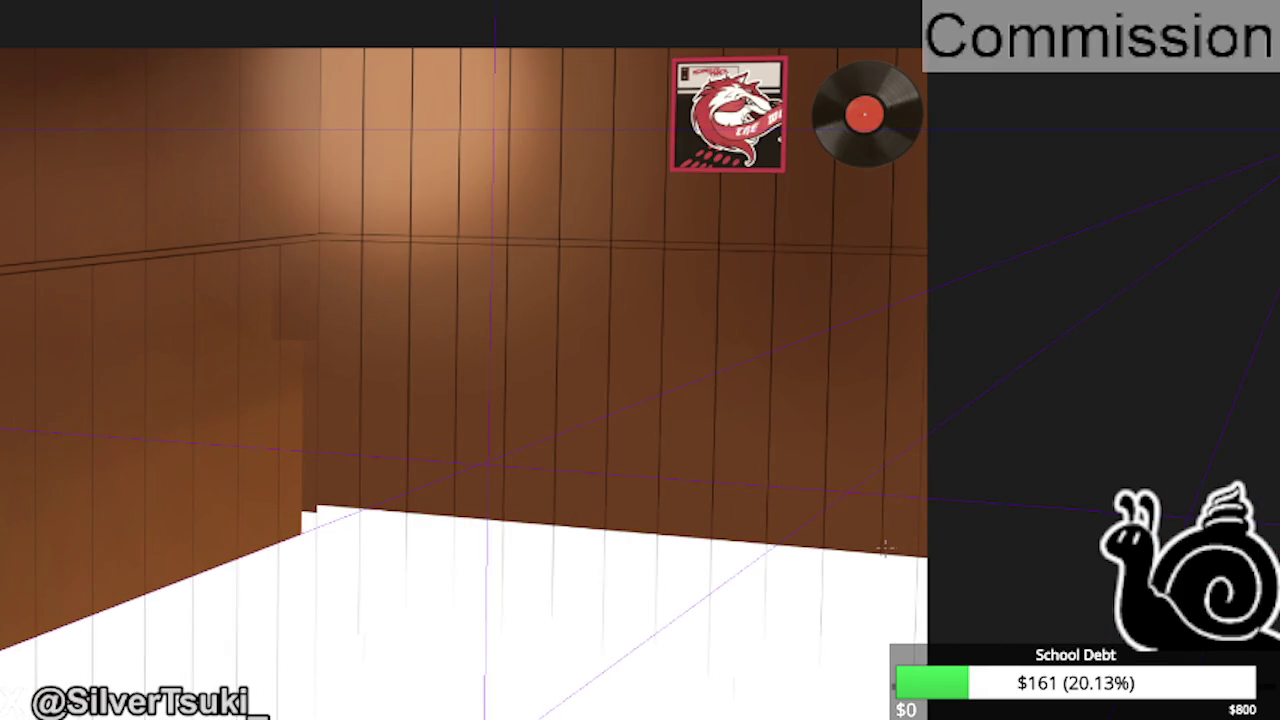
{"action": "left_click_drag", "start_coordinate": [881, 558], "coordinate": [888, 162]}
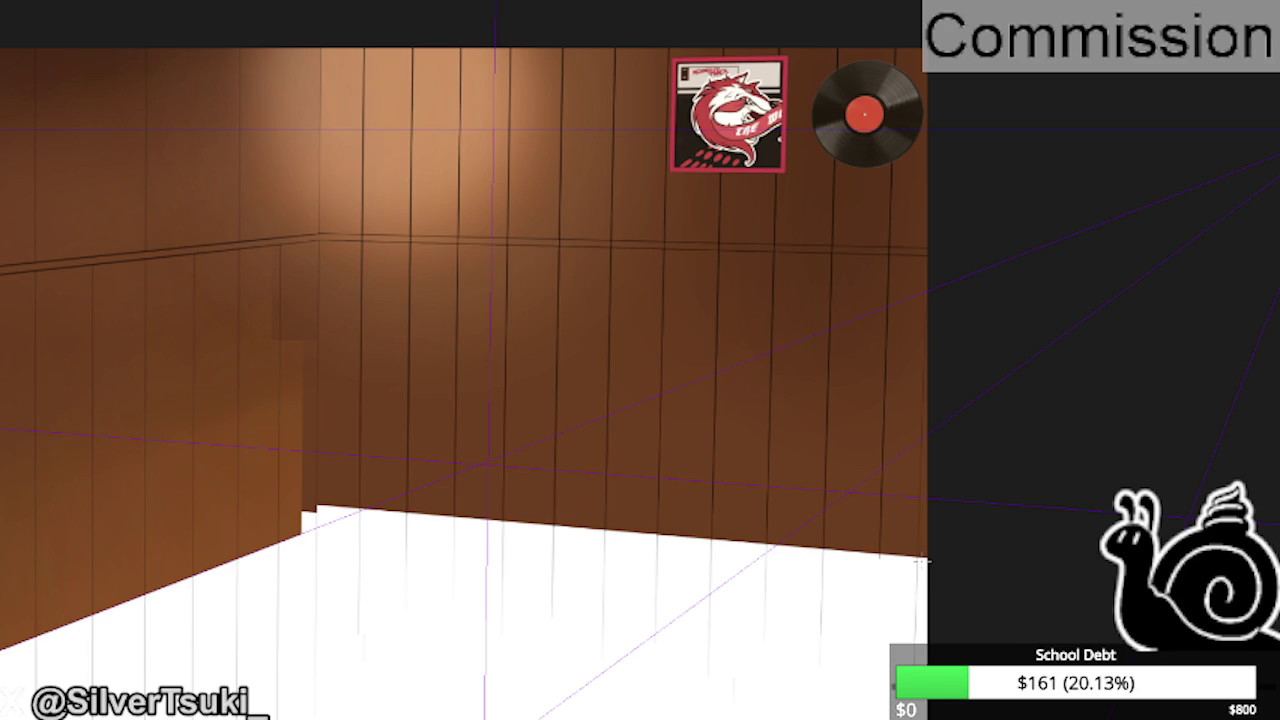
{"action": "scroll", "coordinate": [895, 380], "scroll_direction": "down", "scroll_amount": 1}
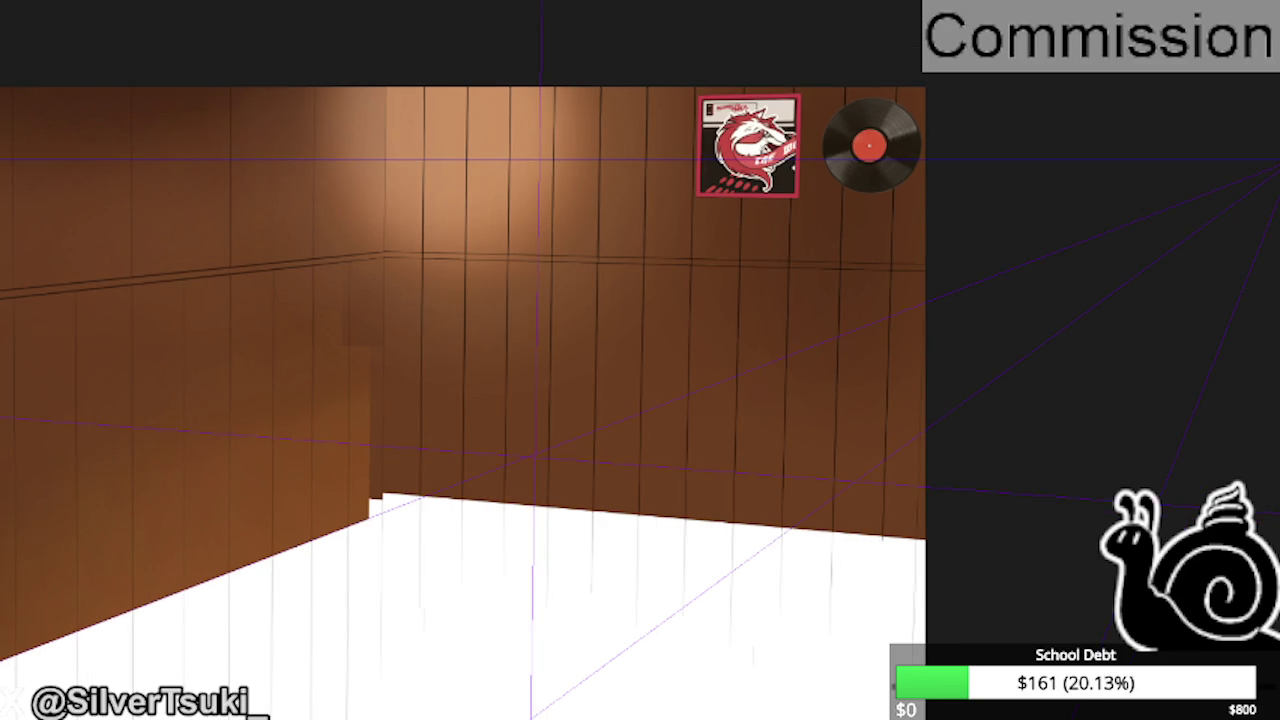
- Resize the back wall with a free transform and commit it
{"action": "key", "text": "ctrl+t"}
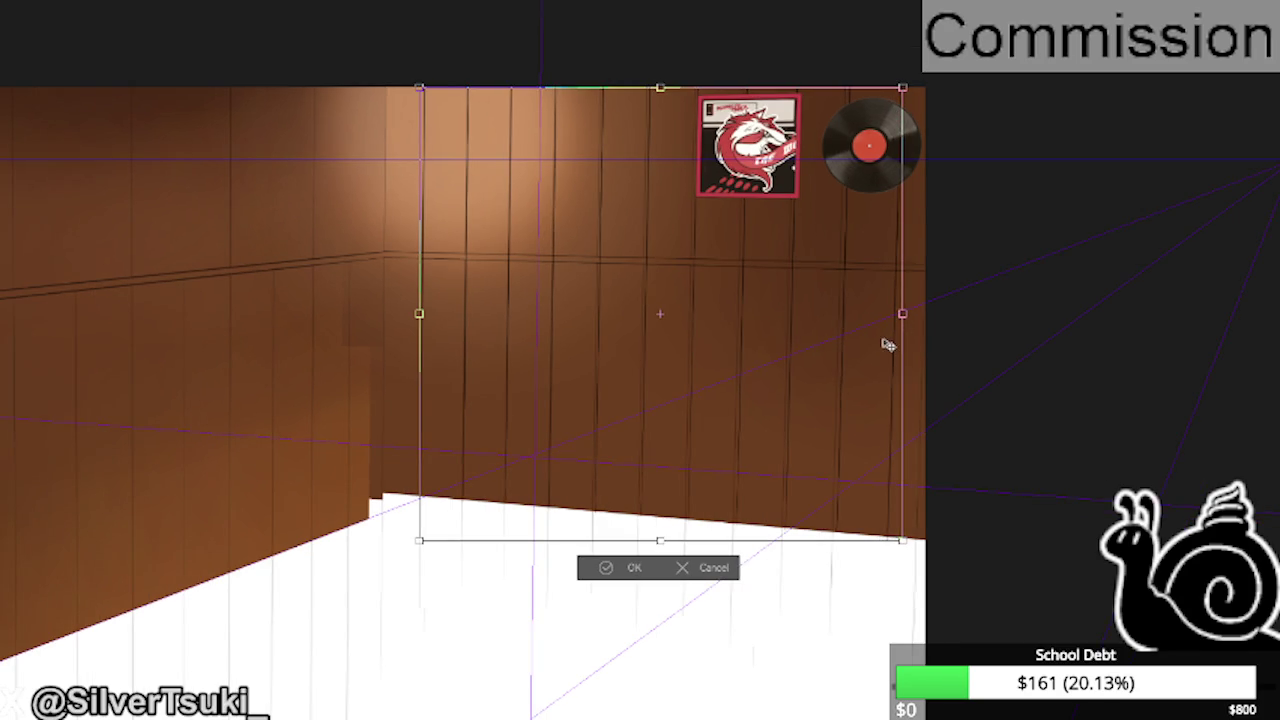
{"action": "key", "text": "Return"}
{"action": "scroll", "coordinate": [460, 263], "scroll_direction": "up", "scroll_amount": 1}
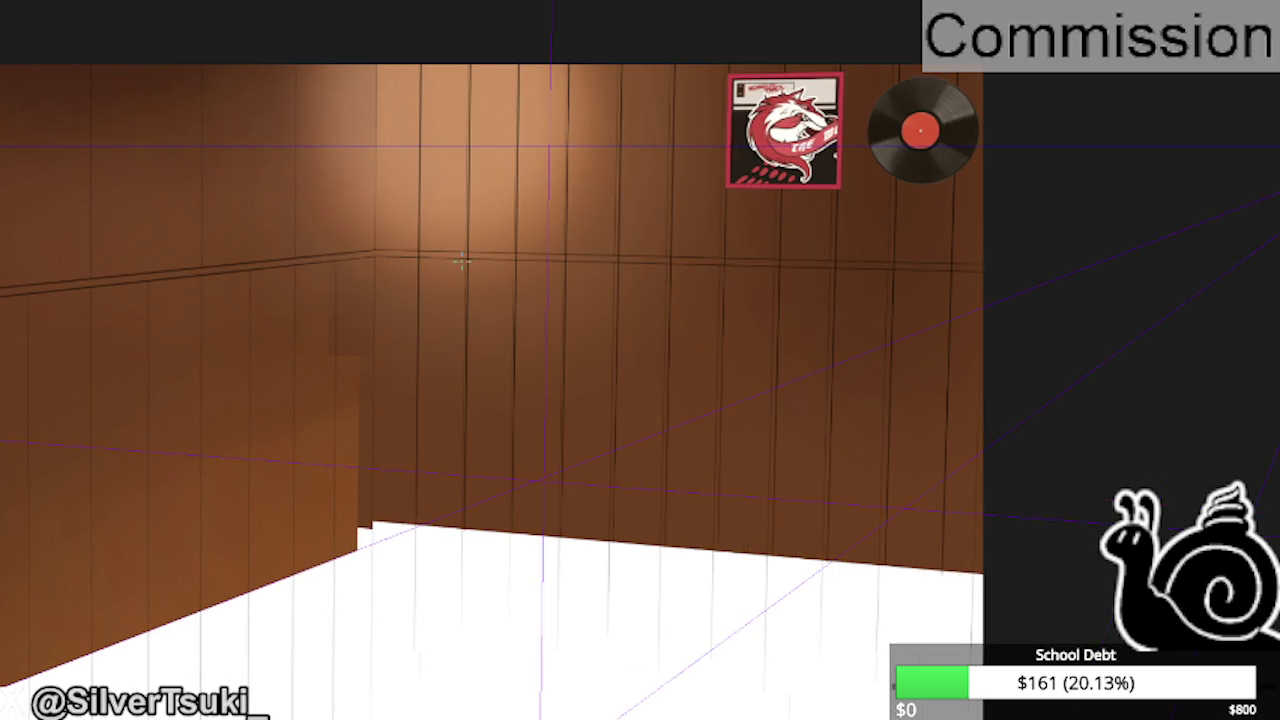
{"action": "scroll", "coordinate": [460, 263], "scroll_direction": "down", "scroll_amount": 1}
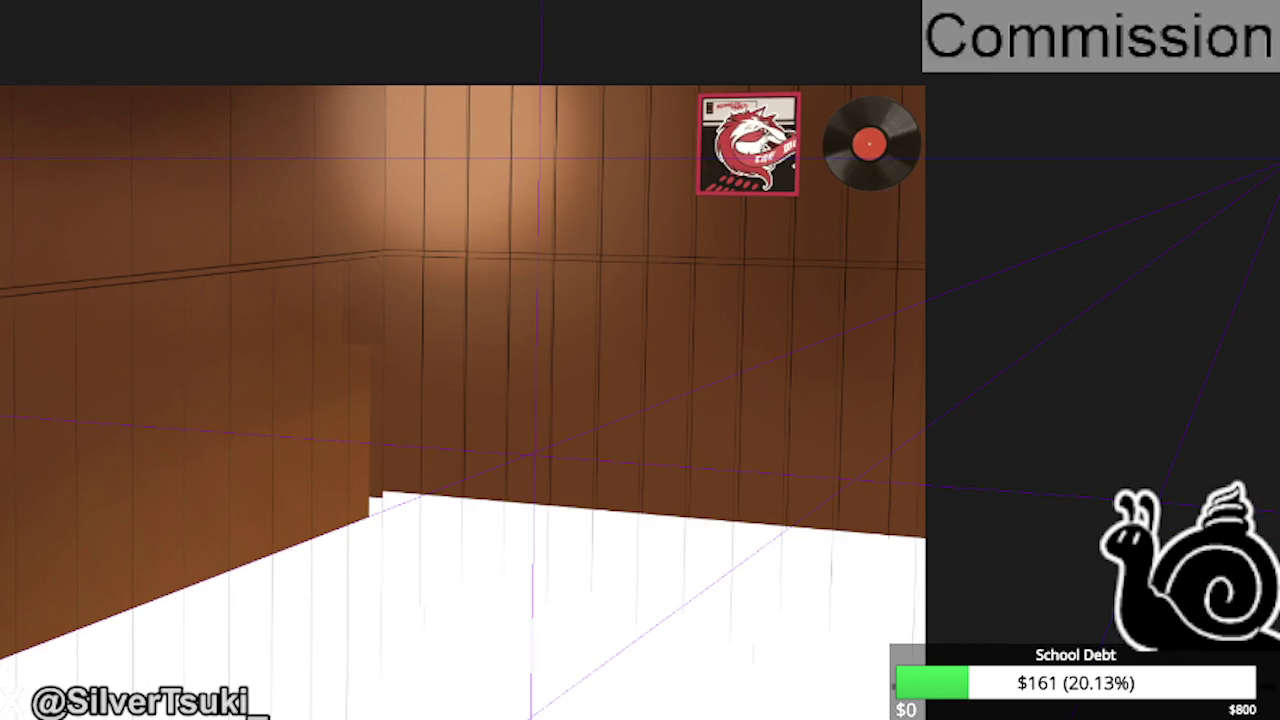
{"action": "scroll", "coordinate": [656, 375], "scroll_direction": "down", "scroll_amount": 2}
- Darken two seam lines on the left wall, then select a thin strip at the right edge
{"action": "left_click_drag", "start_coordinate": [876, 643], "coordinate": [442, 133]}
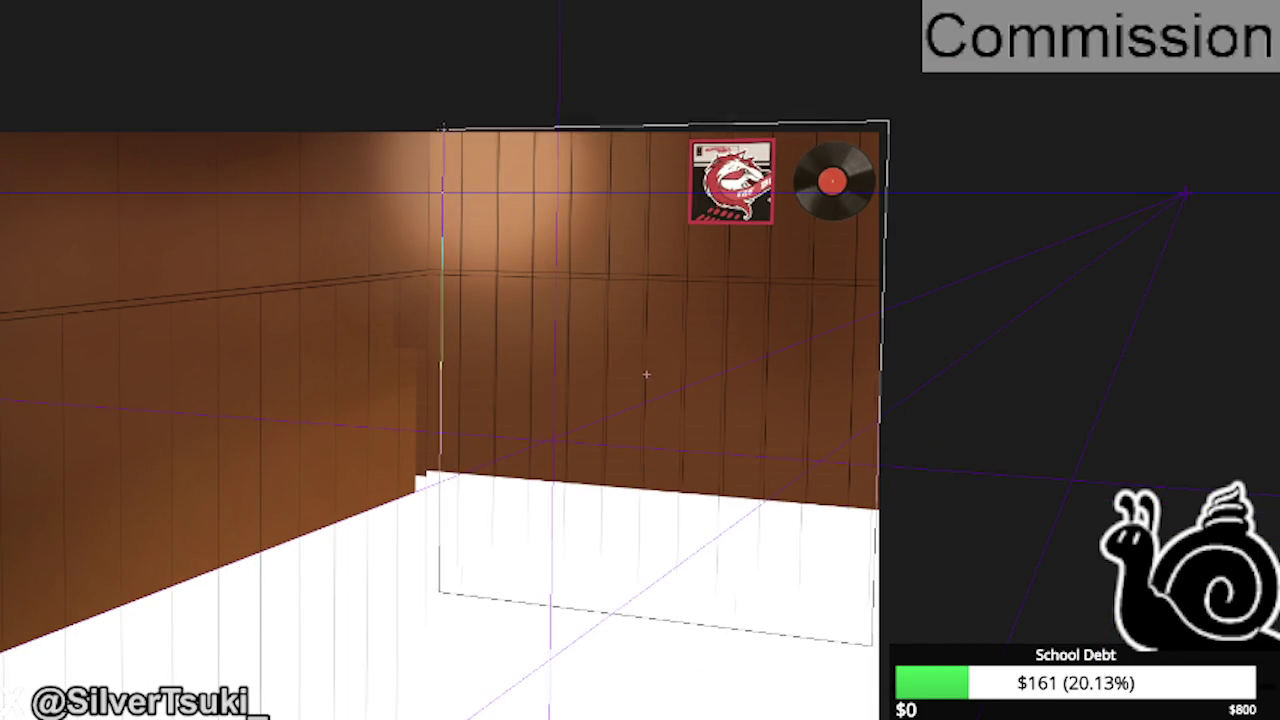
{"action": "key", "text": "ctrl+d"}
{"action": "left_click_drag", "start_coordinate": [260, 292], "coordinate": [260, 716]}
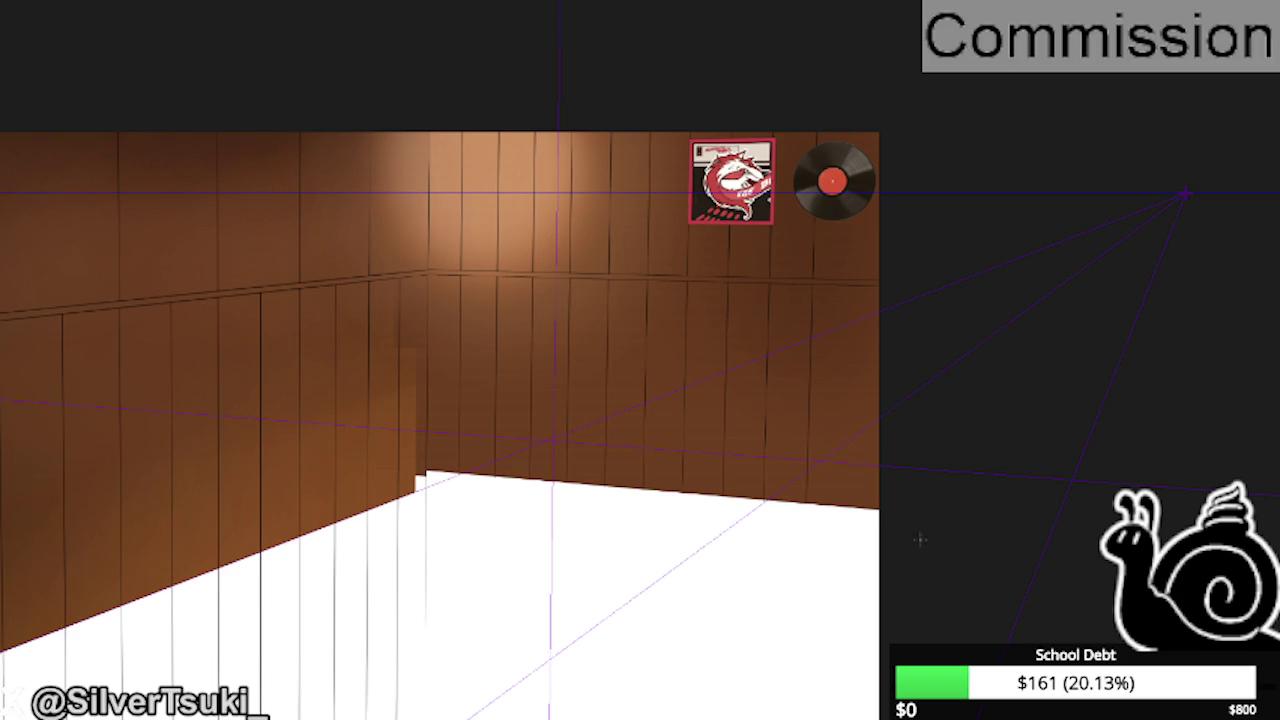
{"action": "left_click_drag", "start_coordinate": [920, 540], "coordinate": [818, 104]}
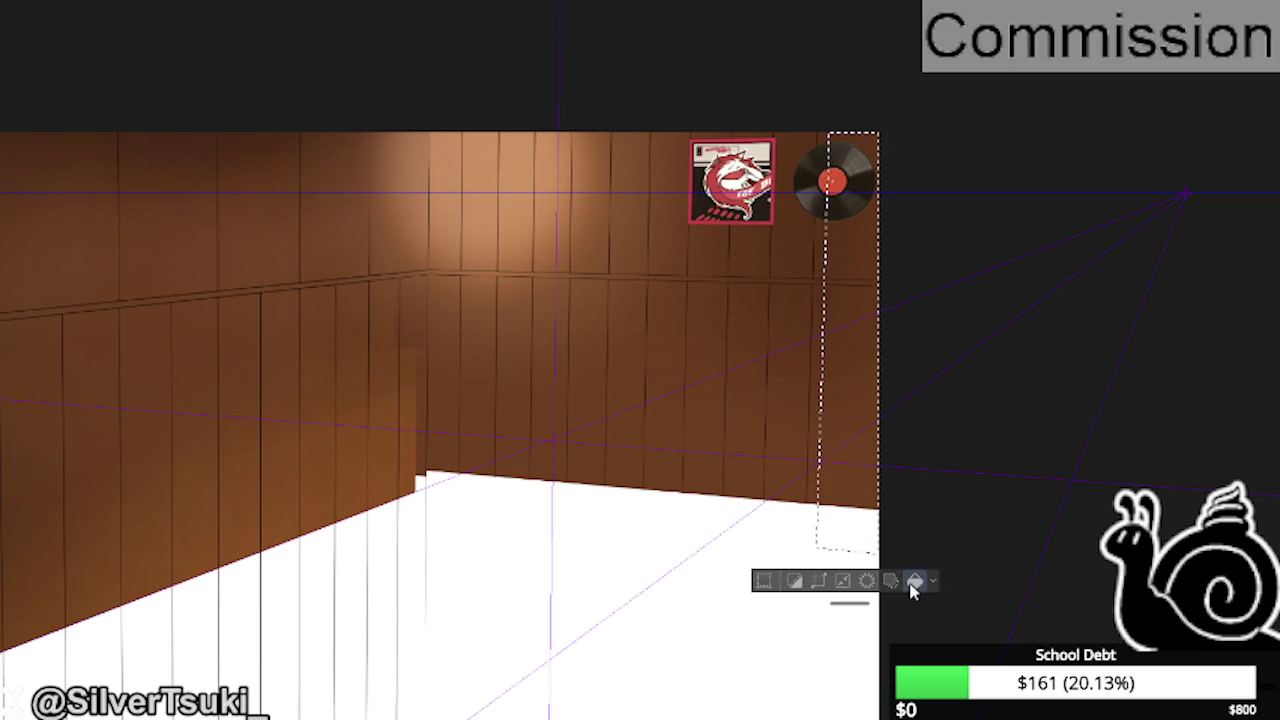
{"action": "key", "text": "ctrl+d"}
{"action": "scroll", "coordinate": [820, 256], "scroll_direction": "up", "scroll_amount": 1}
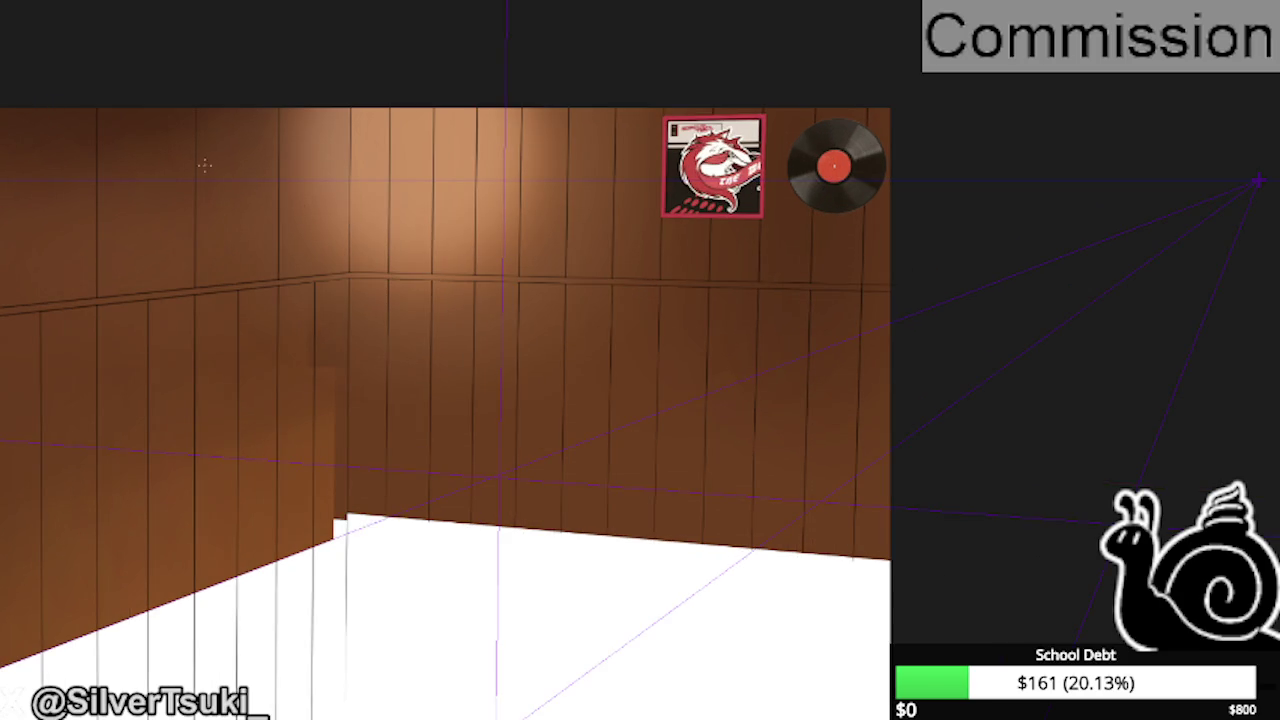
{"action": "left_click_drag", "start_coordinate": [371, 75], "coordinate": [389, 174]}
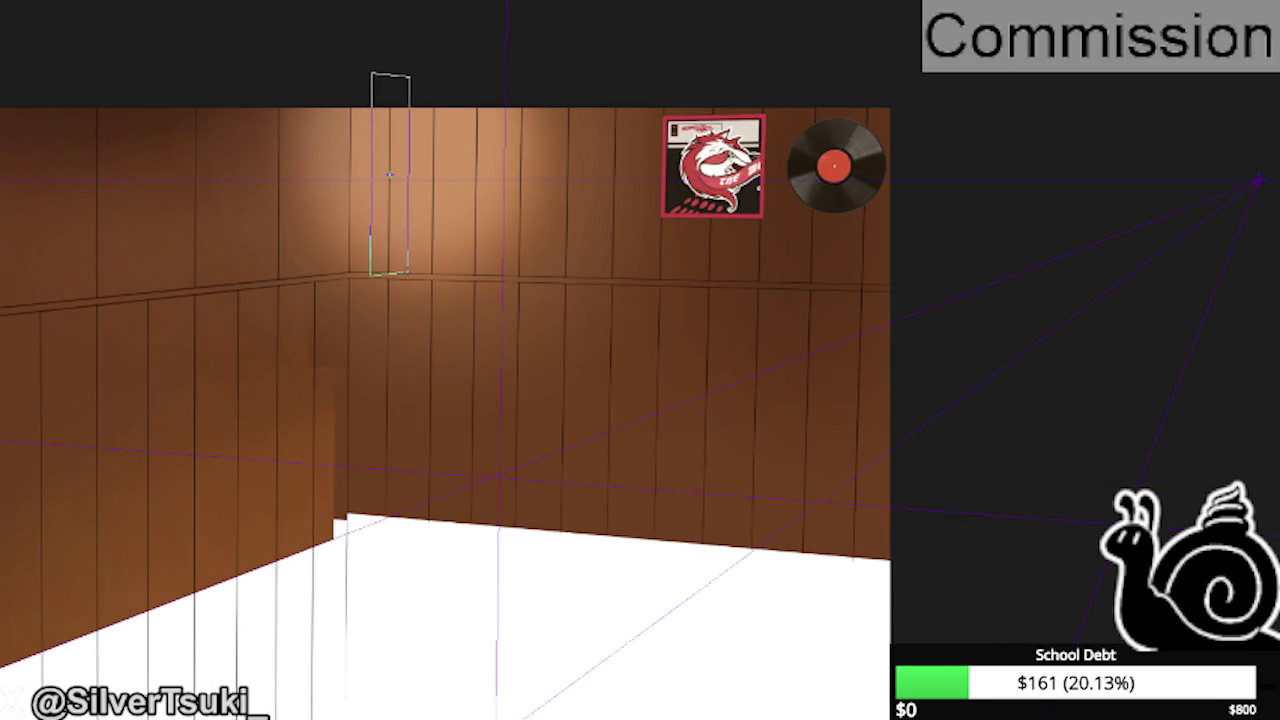
{"action": "left_click", "coordinate": [371, 75]}
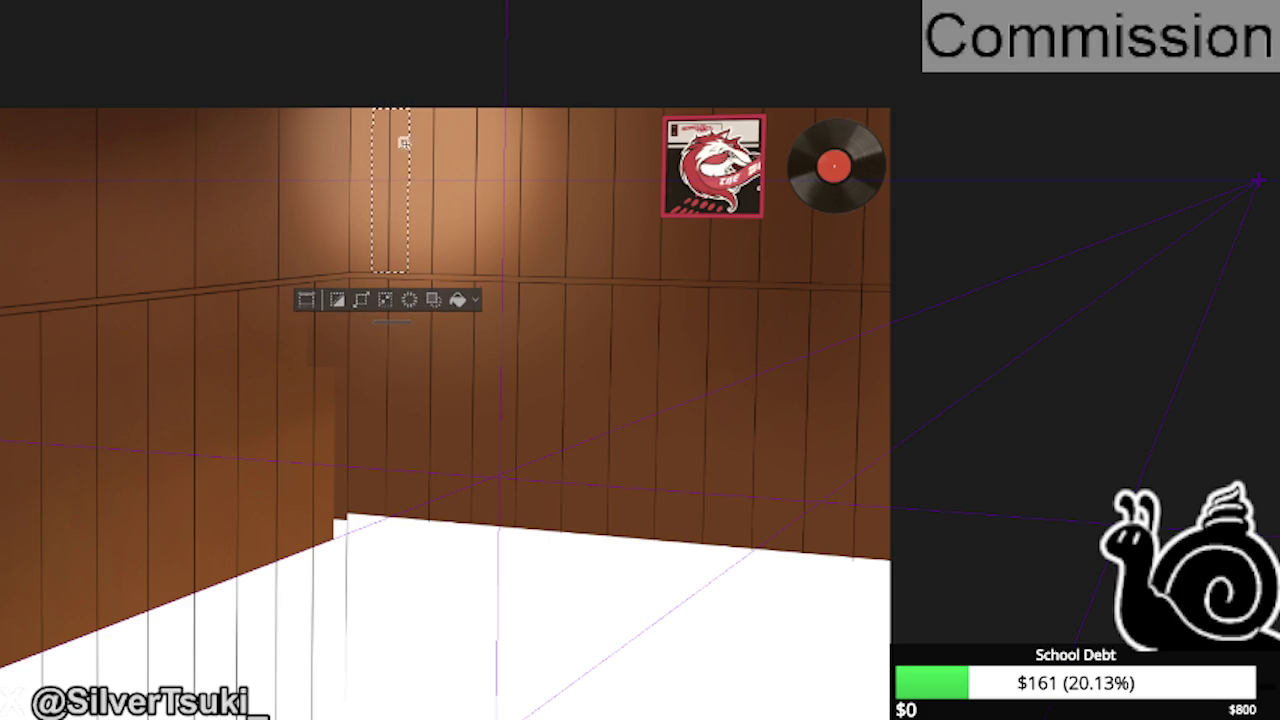
{"action": "key", "text": "ctrl+d"}
{"action": "left_click_drag", "start_coordinate": [407, 267], "coordinate": [354, 95]}
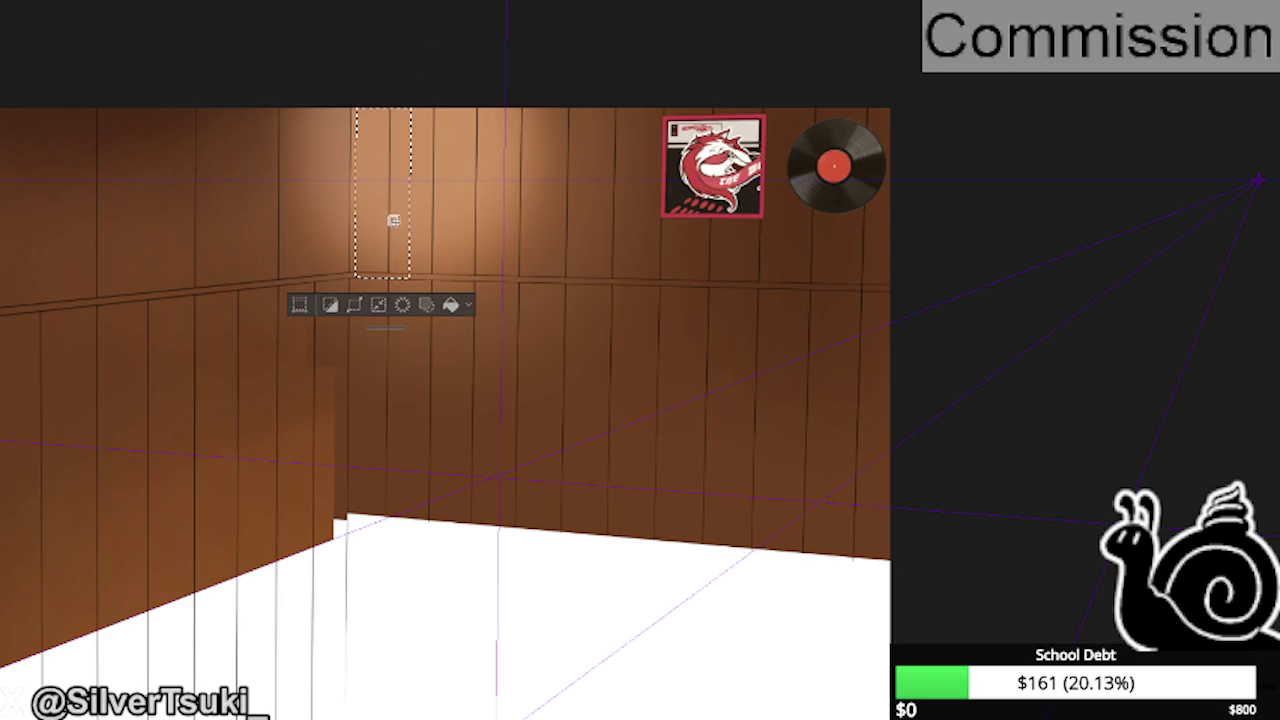
{"action": "left_click_drag", "start_coordinate": [491, 279], "coordinate": [452, 96]}
{"action": "left_click_drag", "start_coordinate": [588, 280], "coordinate": [526, 98]}
{"action": "left_click_drag", "start_coordinate": [676, 285], "coordinate": [621, 96]}
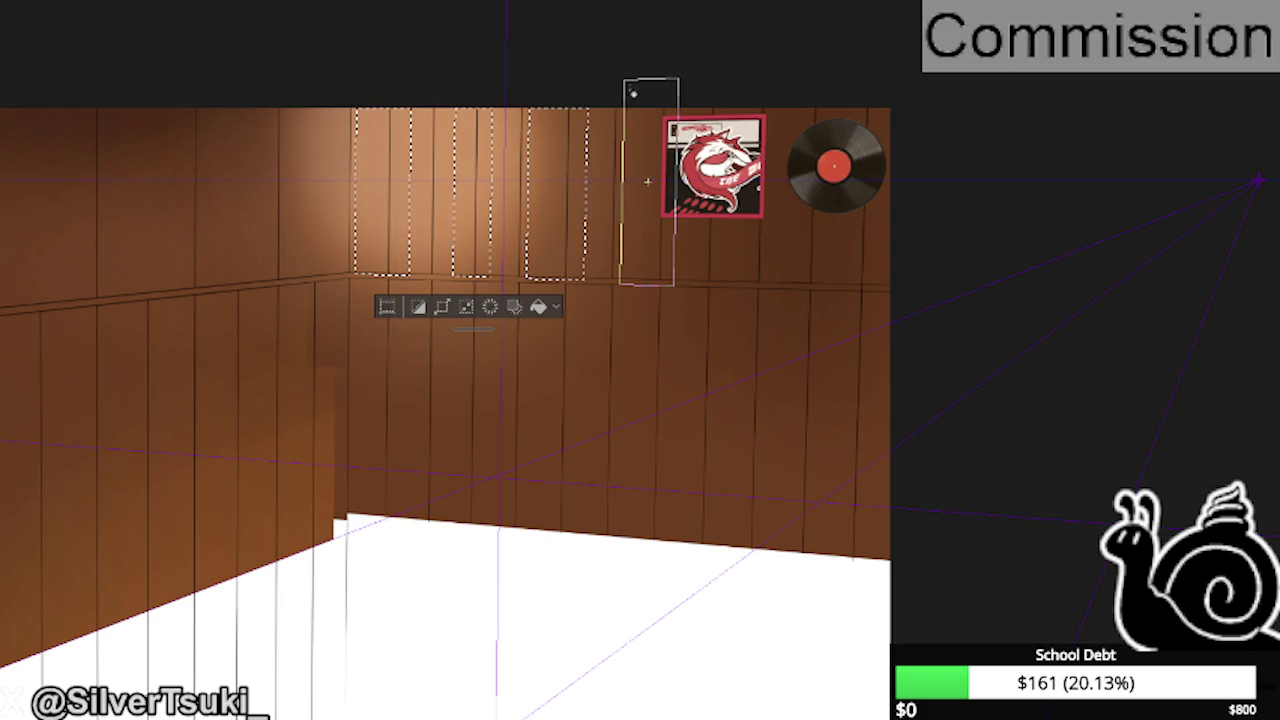
{"action": "left_click", "coordinate": [678, 286]}
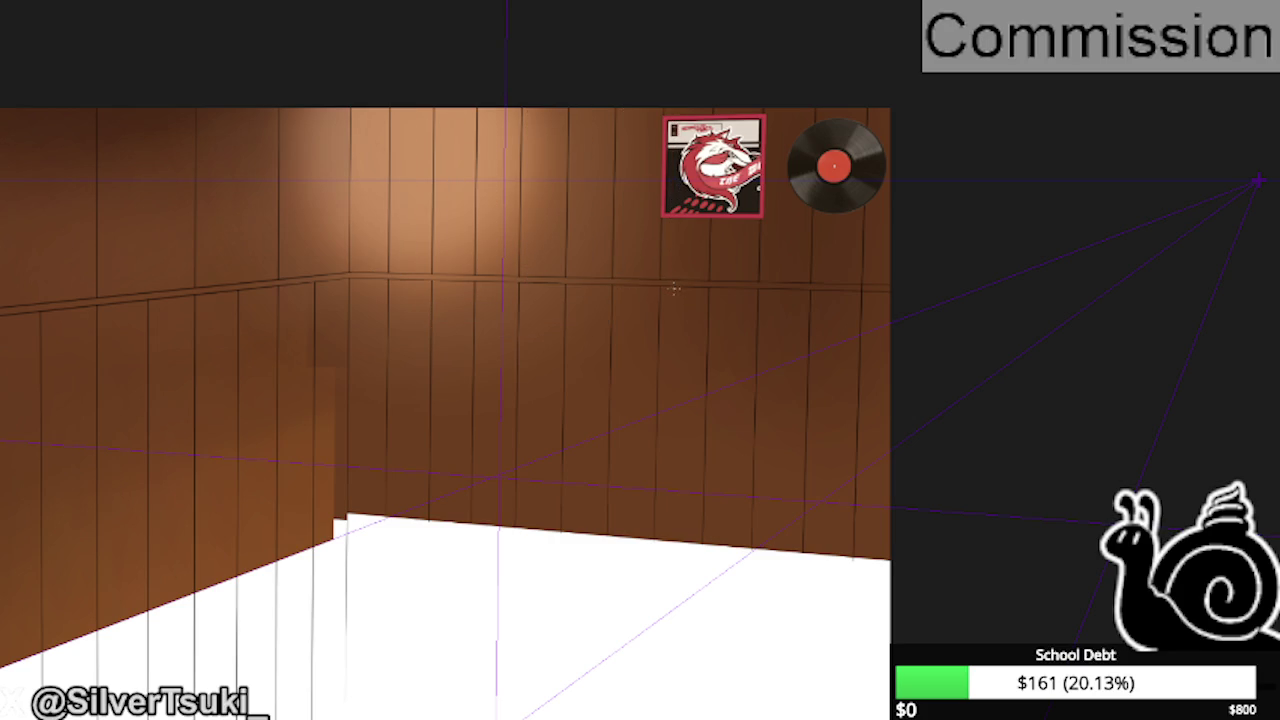
{"action": "key", "text": "ctrl+z"}
{"action": "left_click_drag", "start_coordinate": [684, 285], "coordinate": [634, 92]}
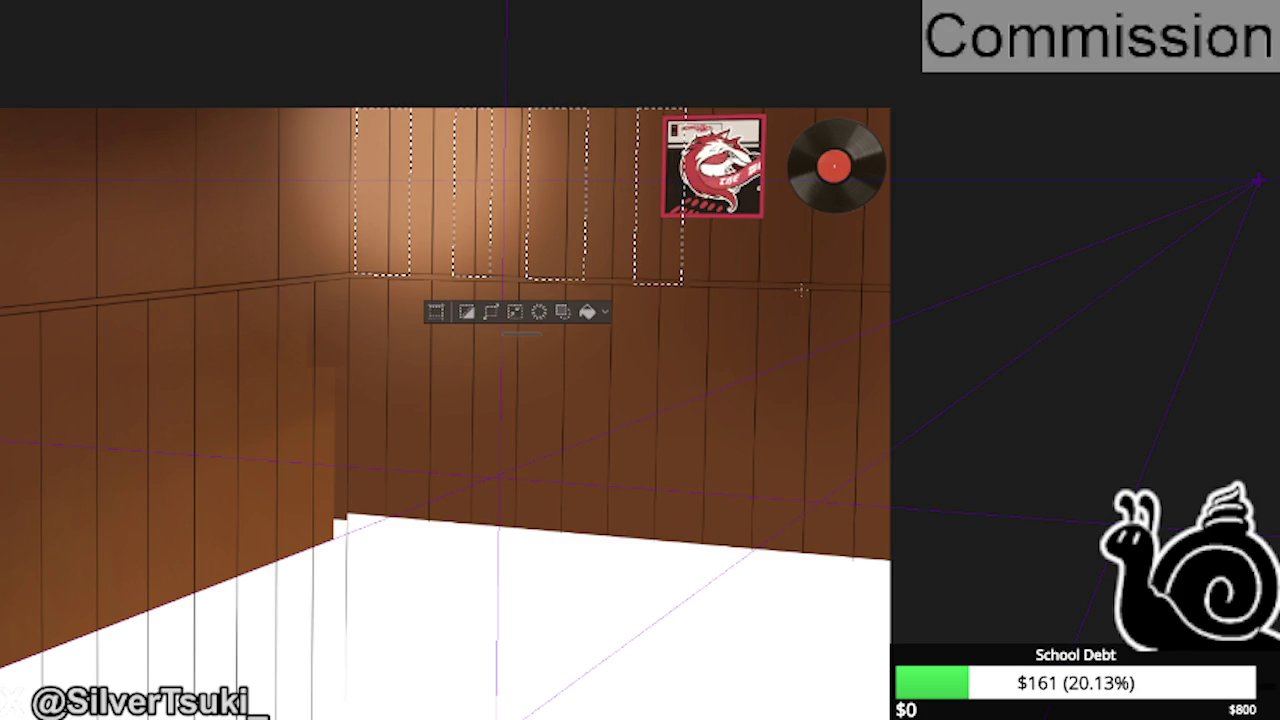
{"action": "left_click_drag", "start_coordinate": [800, 290], "coordinate": [736, 104]}
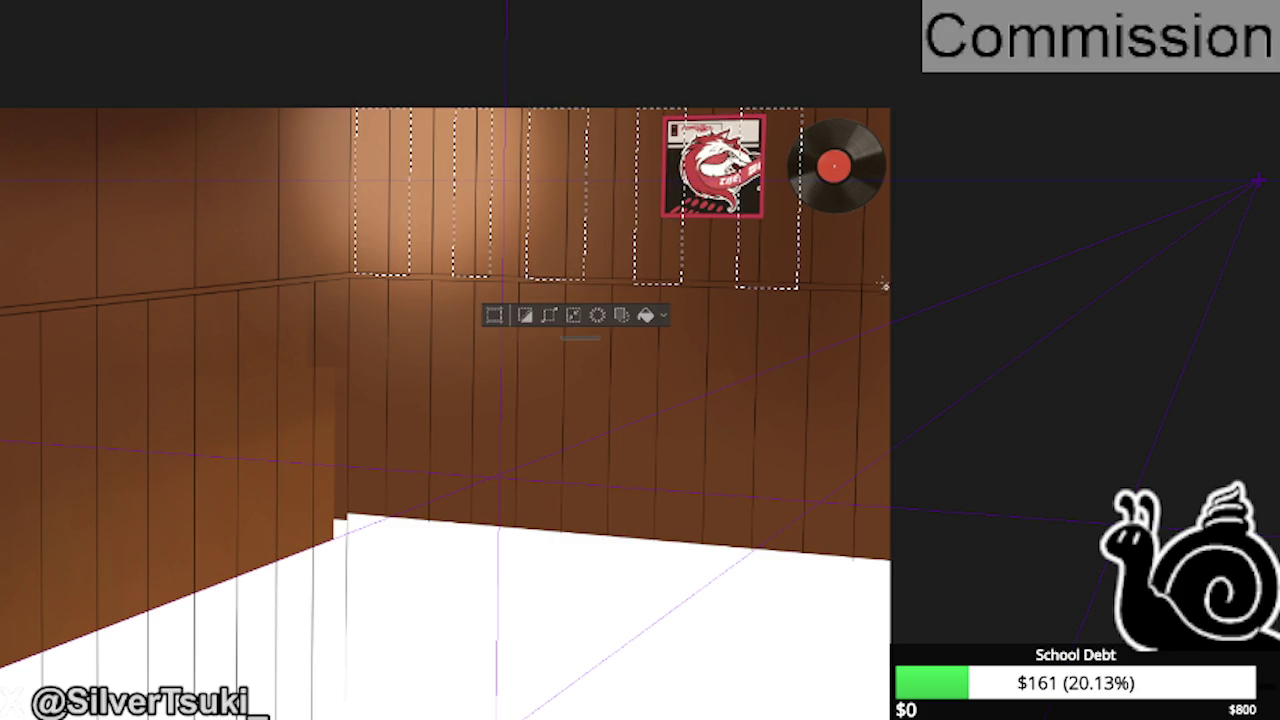
{"action": "left_click_drag", "start_coordinate": [884, 285], "coordinate": [824, 104]}
{"action": "key", "text": "ctrl+d"}
{"action": "scroll", "coordinate": [896, 290], "scroll_direction": "up", "scroll_amount": 1}
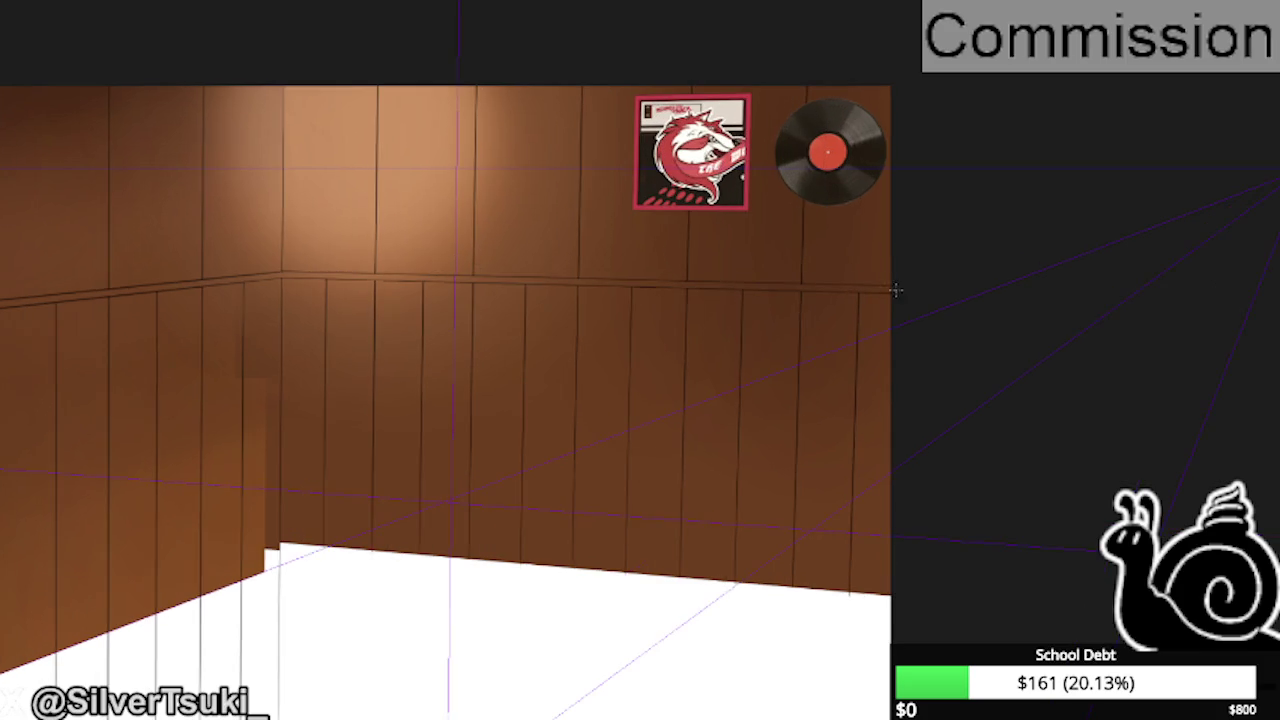
- Zoom out to view the whole panelled room canvas
{"action": "scroll", "coordinate": [890, 285], "scroll_direction": "down", "scroll_amount": 1}
{"action": "scroll", "coordinate": [876, 275], "scroll_direction": "down", "scroll_amount": 2}
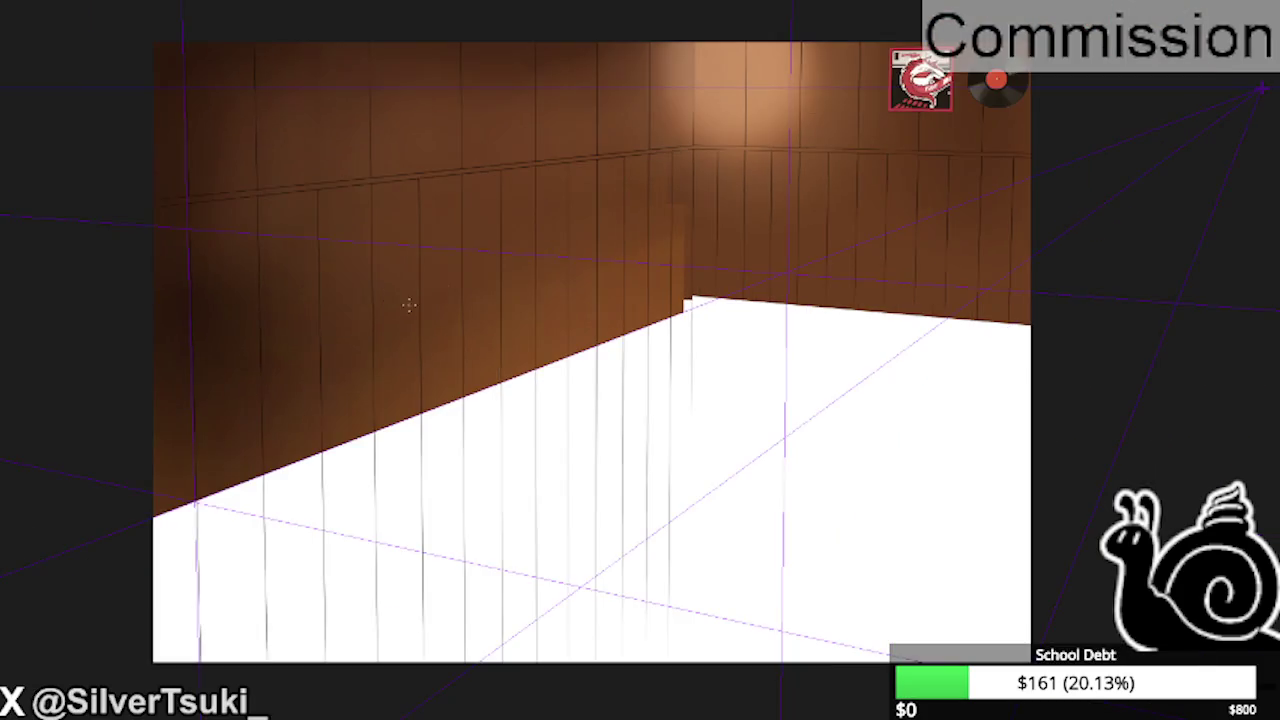
{"action": "scroll", "coordinate": [700, 192], "scroll_direction": "down", "scroll_amount": 1}
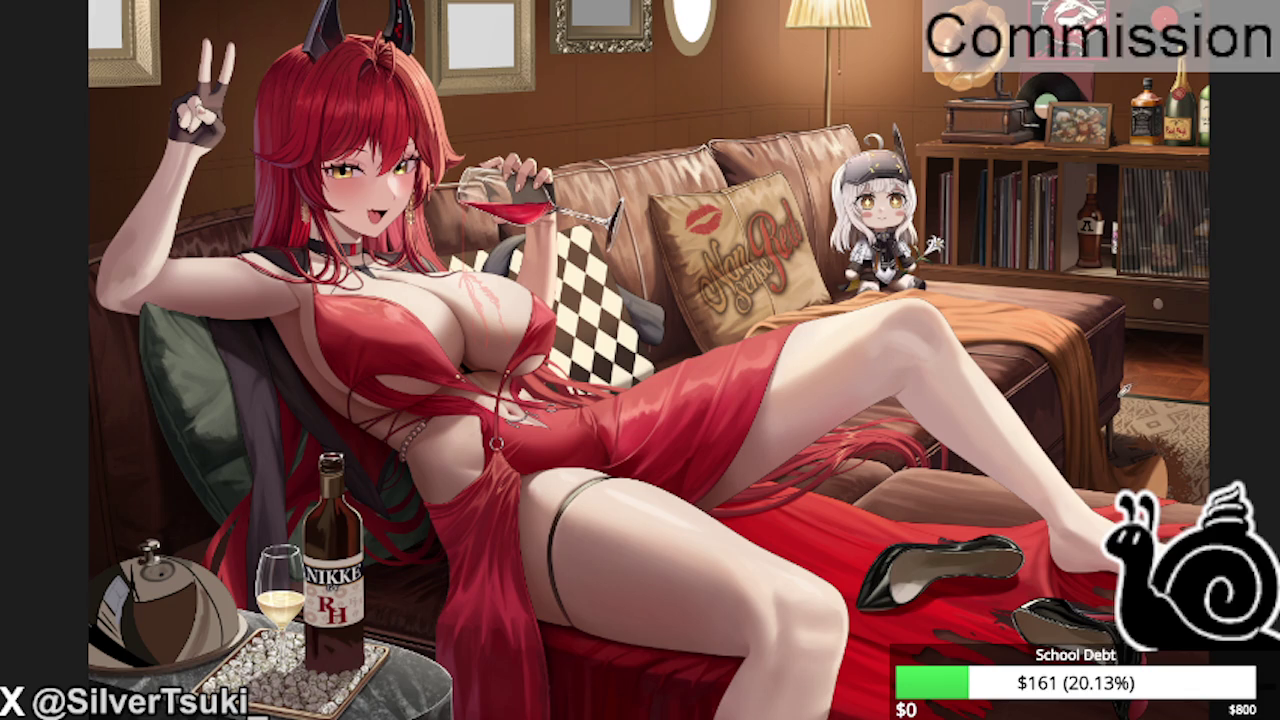
- Show the perspective guides on the finished artwork, try a wall selection, and zoom out fully
{"action": "key", "text": "ctrl+minus"}
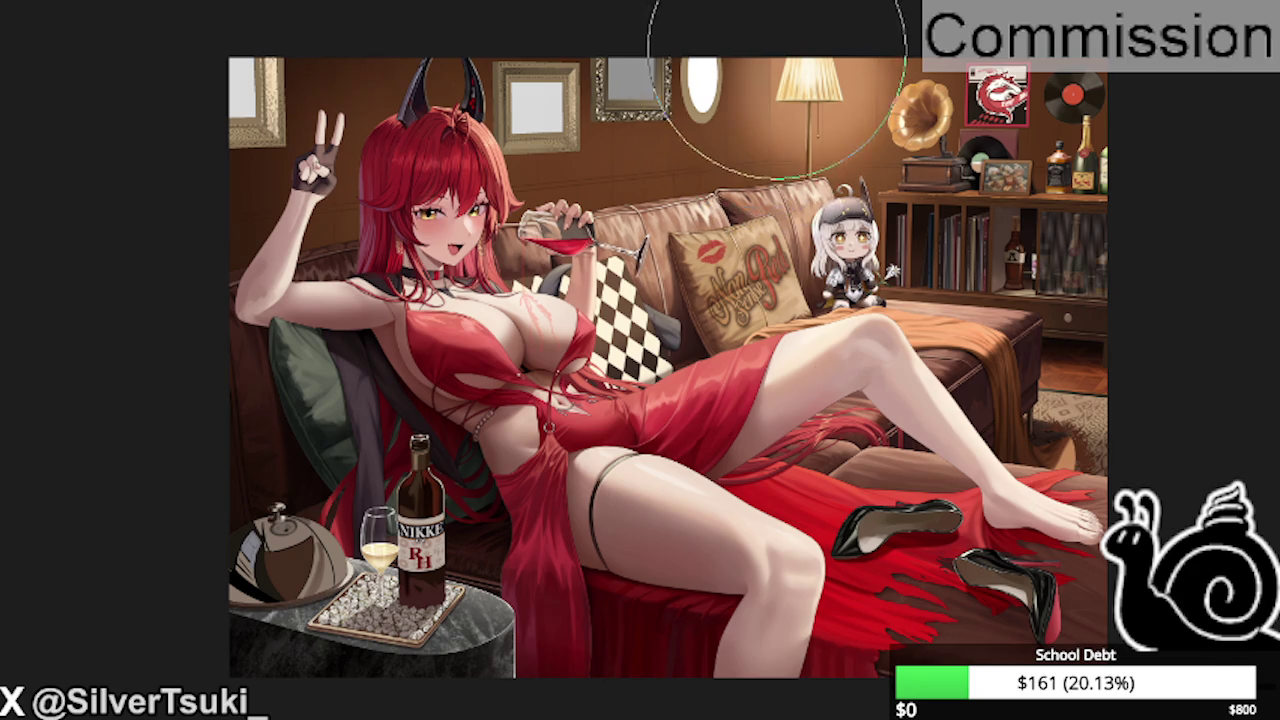
{"action": "scroll", "coordinate": [762, 88], "scroll_direction": "up", "scroll_amount": 1}
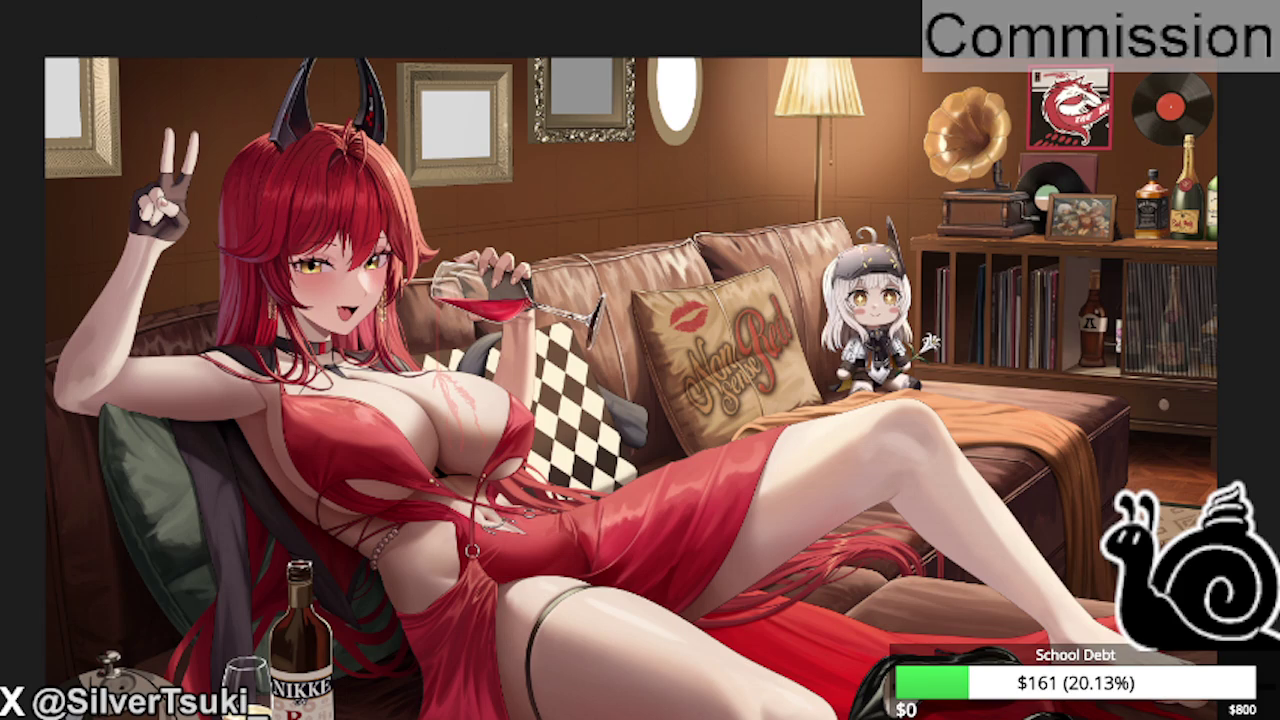
{"action": "key", "text": "ctrl+1"}
{"action": "left_click_drag", "start_coordinate": [764, 52], "coordinate": [643, 300]}
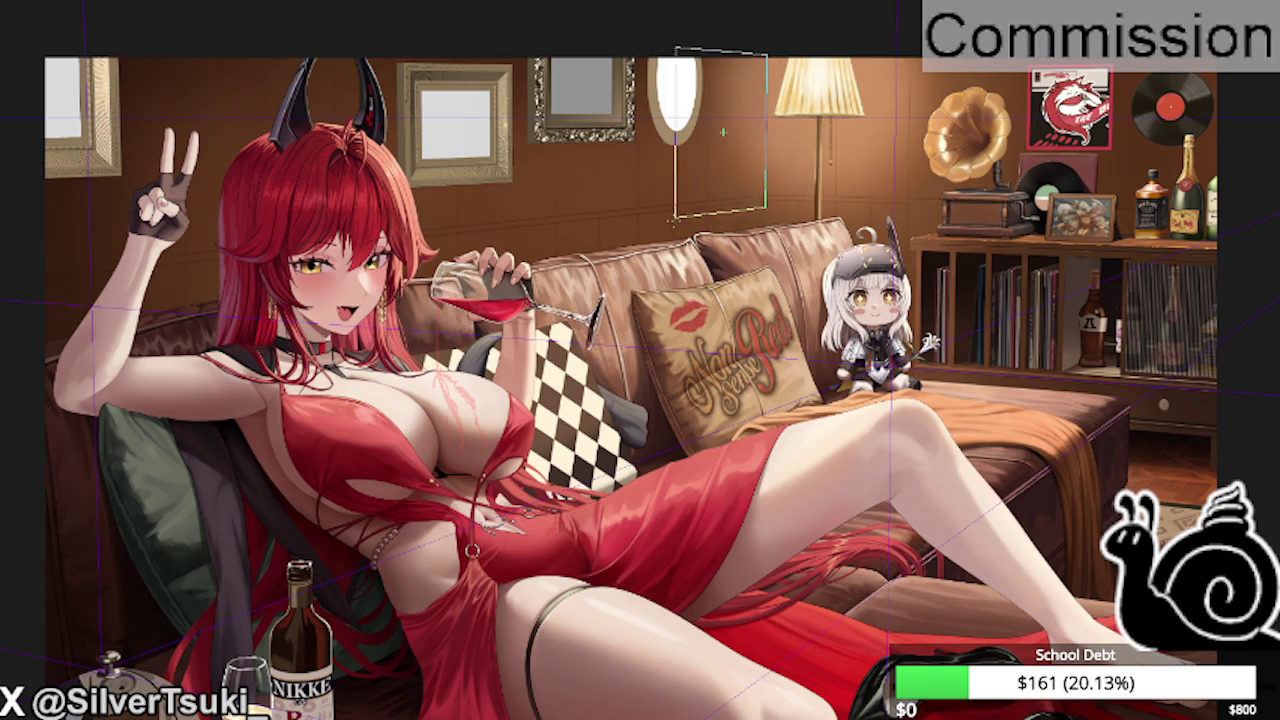
{"action": "key", "text": "b"}
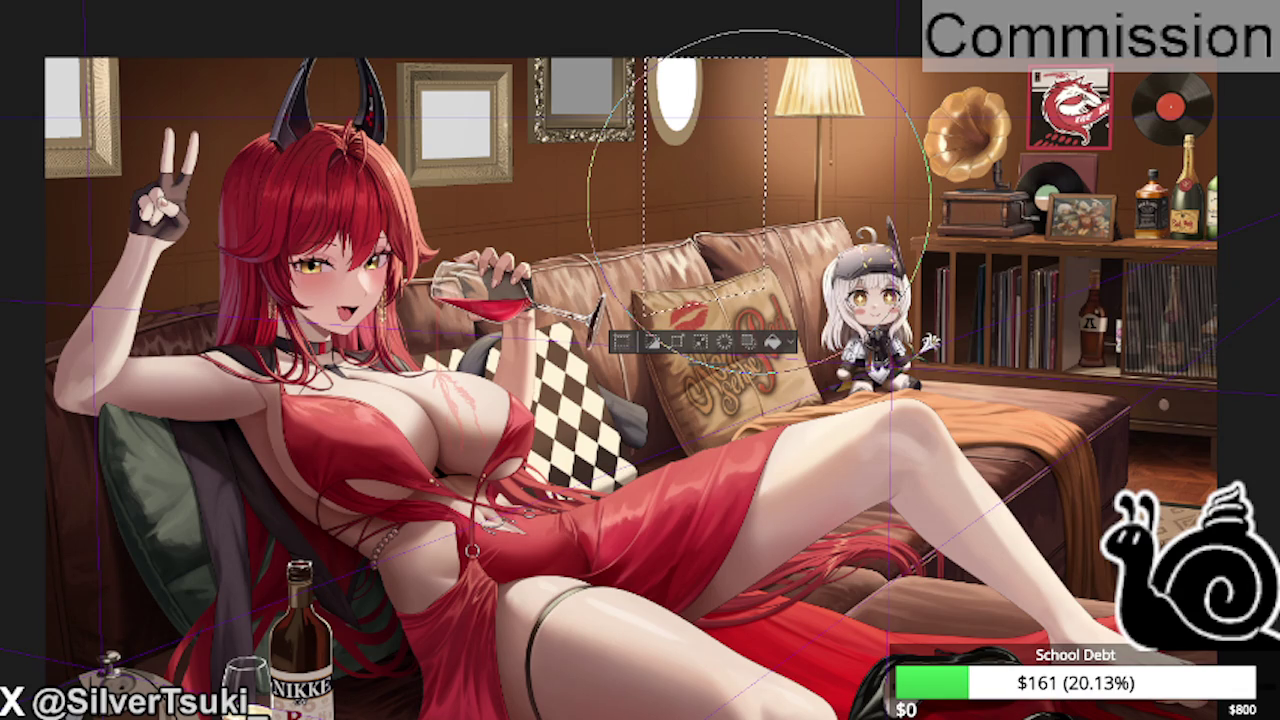
{"action": "key", "text": "ctrl+d"}
{"action": "key", "text": "ctrl+minus"}
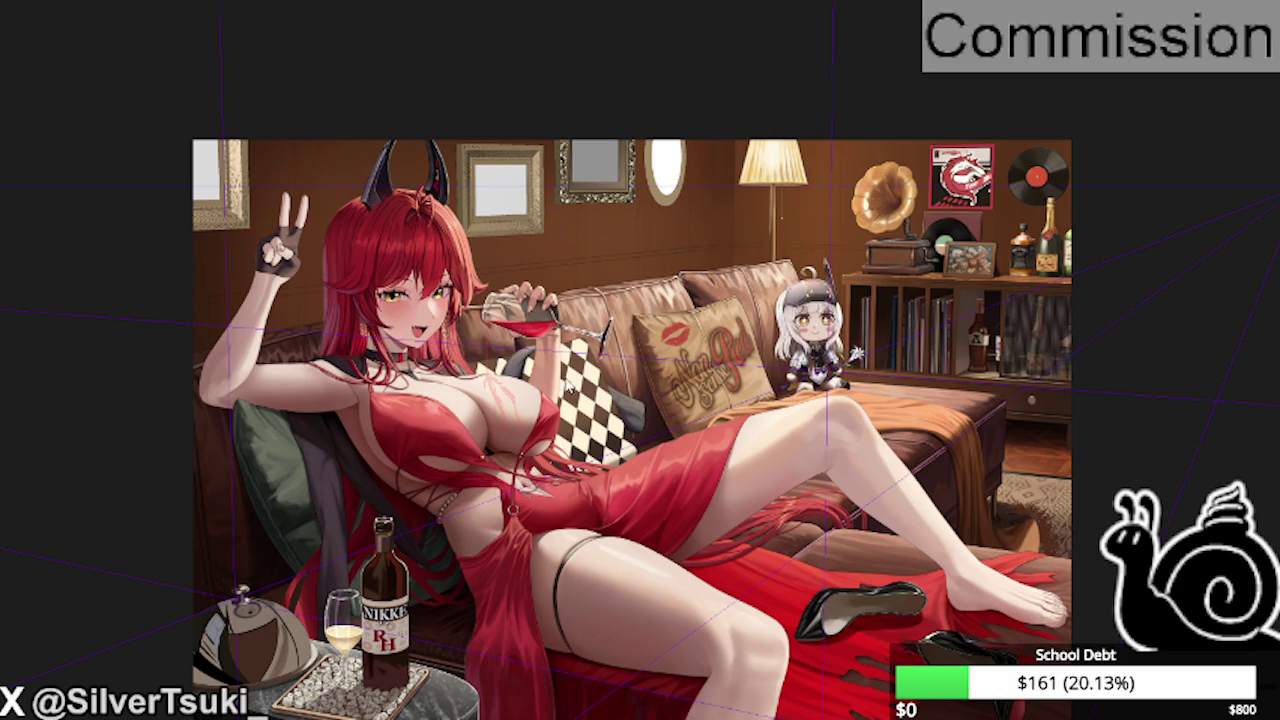
{"action": "key", "text": "ctrl+minus"}
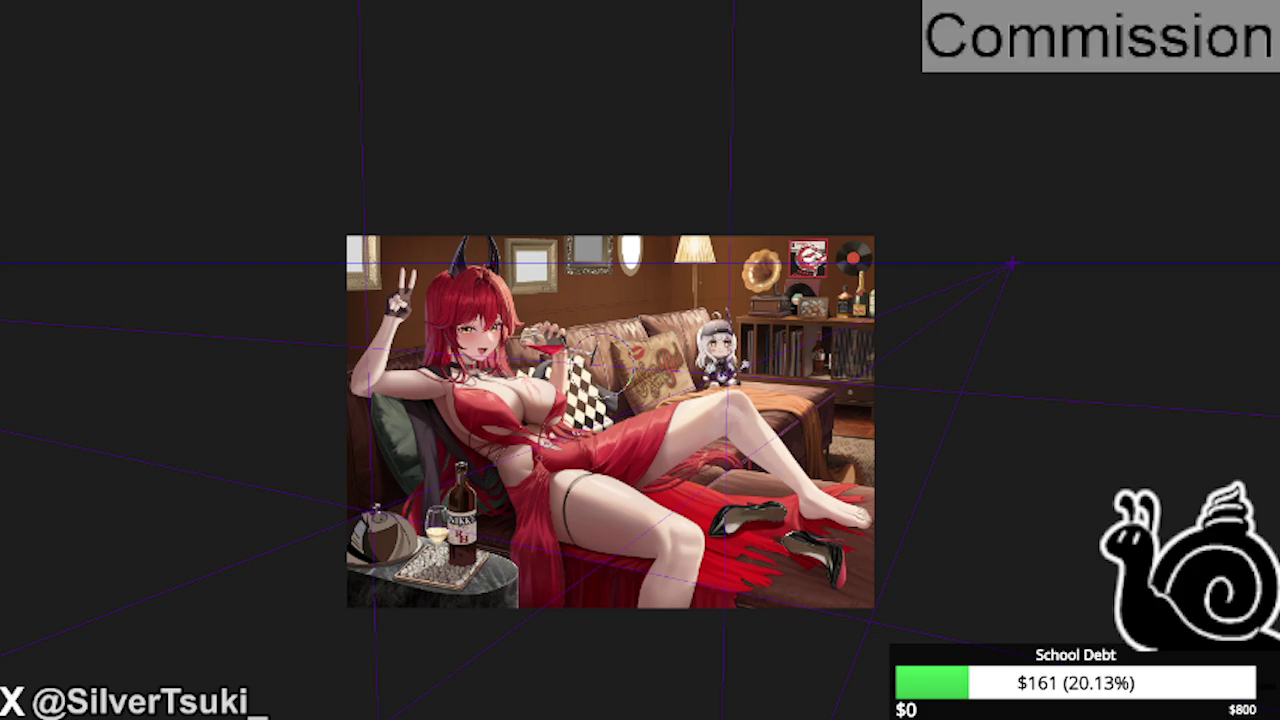
{"action": "key", "text": "ctrl+plus"}
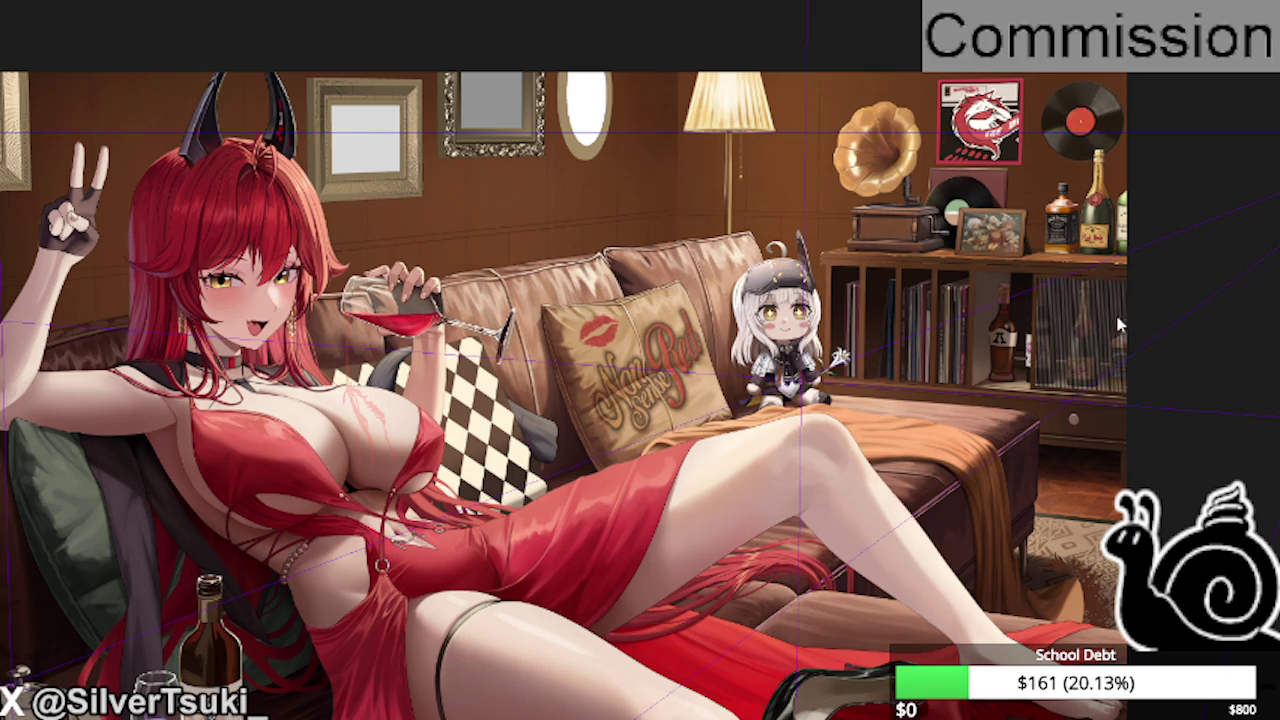
{"action": "scroll", "coordinate": [670, 275], "scroll_direction": "down", "scroll_amount": 2}
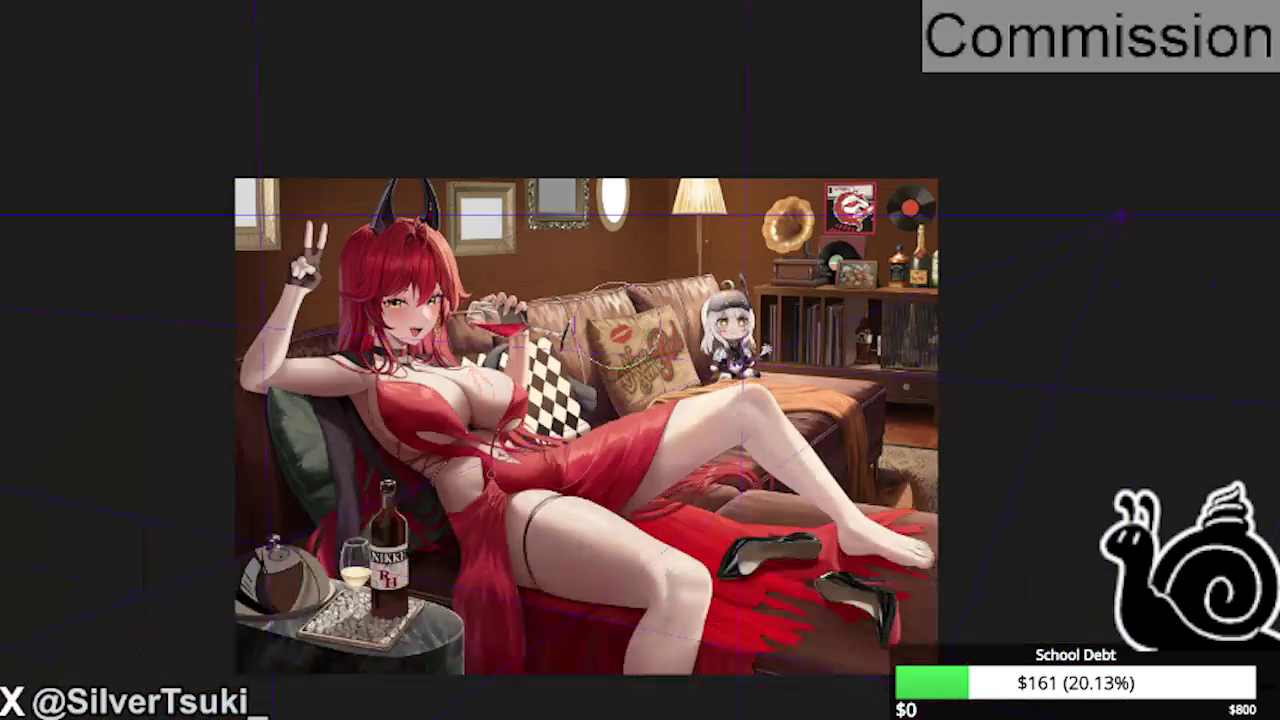
{"action": "scroll", "coordinate": [788, 220], "scroll_direction": "up", "scroll_amount": 2}
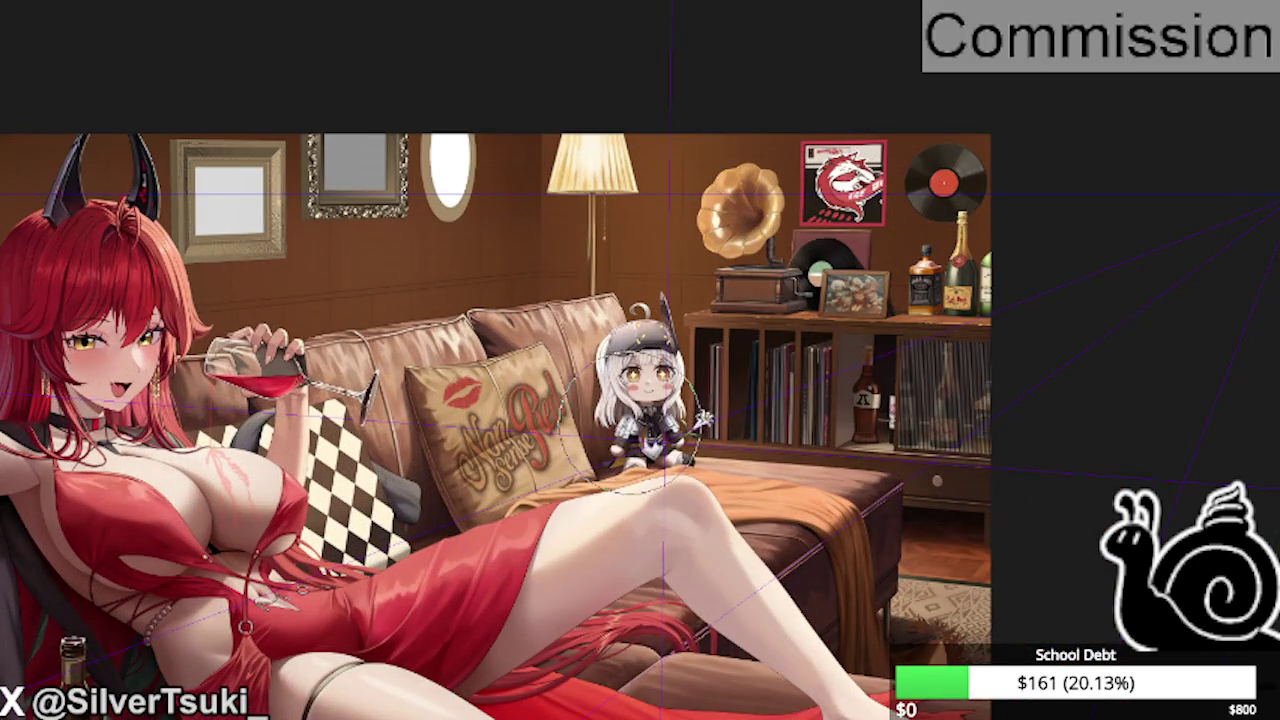
{"action": "scroll", "coordinate": [786, 130], "scroll_direction": "down", "scroll_amount": 1}
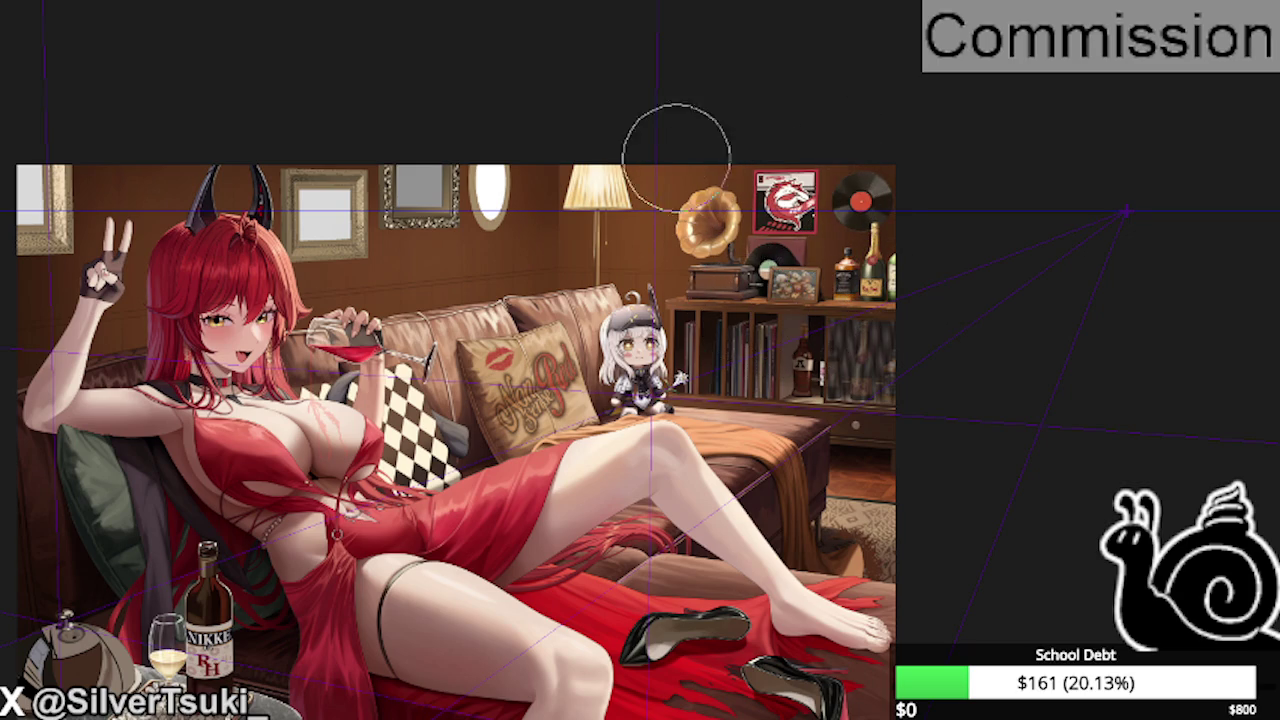
{"action": "scroll", "coordinate": [680, 250], "scroll_direction": "up", "scroll_amount": 2}
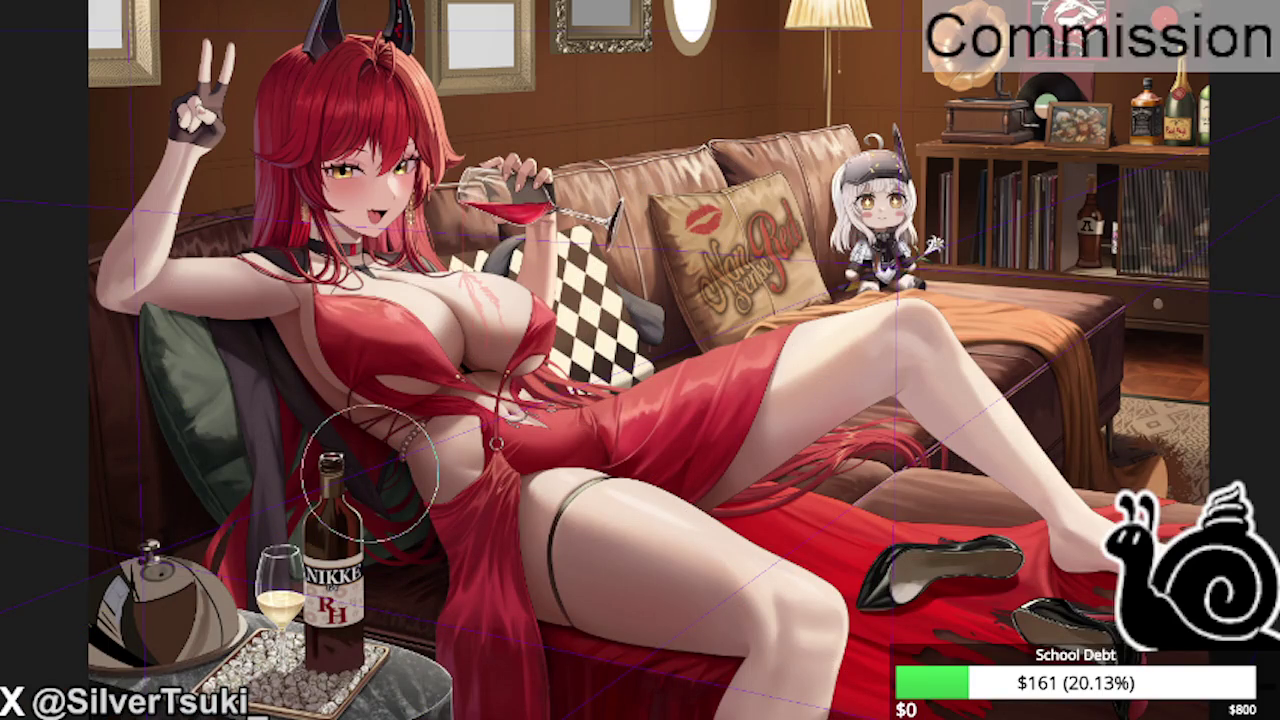
{"action": "scroll", "coordinate": [338, 275], "scroll_direction": "down", "scroll_amount": 1}
{"action": "scroll", "coordinate": [344, 278], "scroll_direction": "down", "scroll_amount": 1}
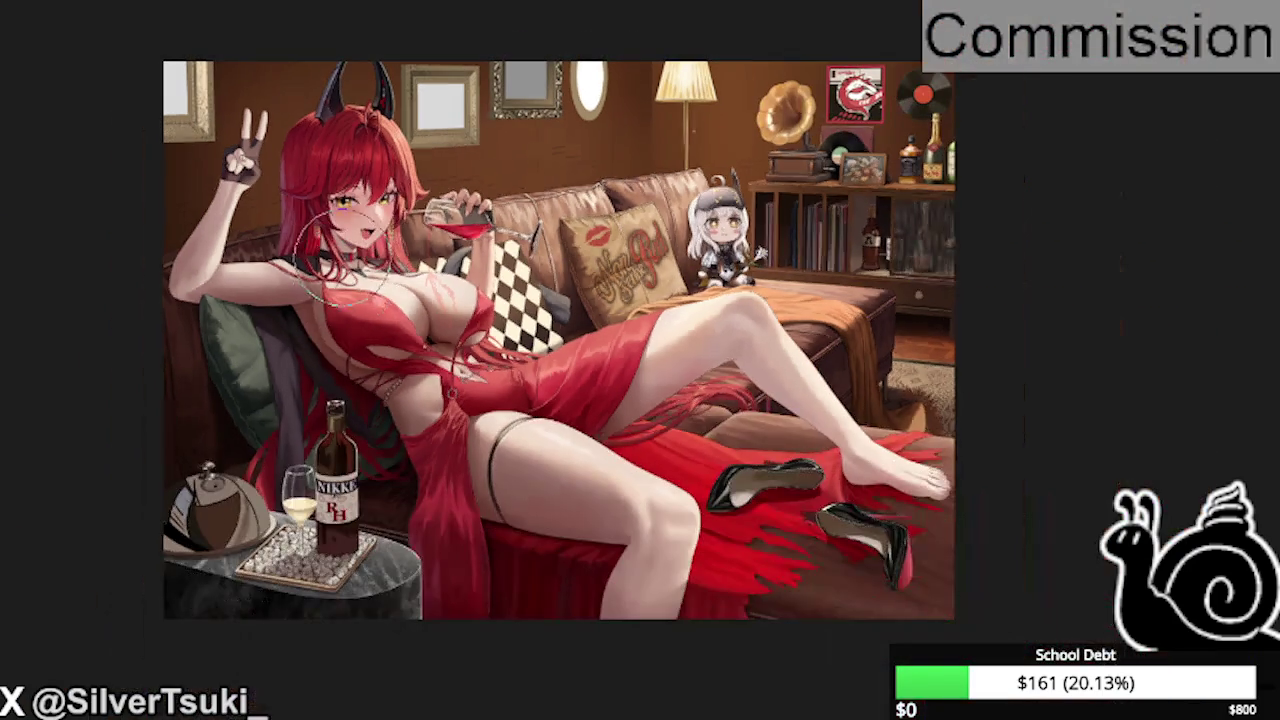